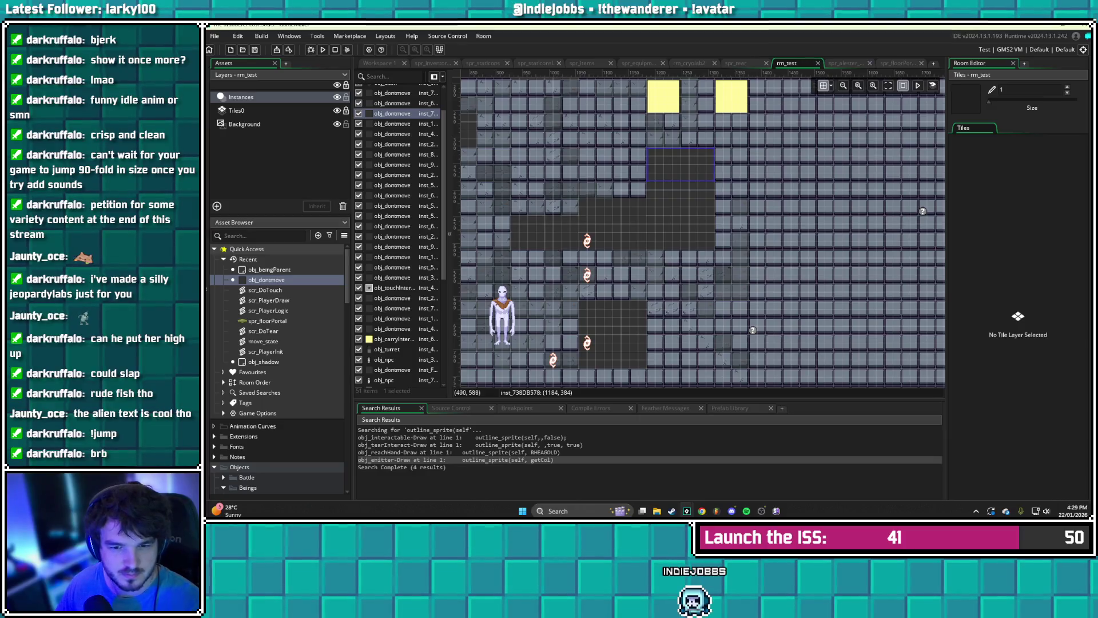
# - Go from obj_dontmove's Create event into the scr_InitObject script and scroll to its initial variables
pyautogui.doubleClick(266, 280)
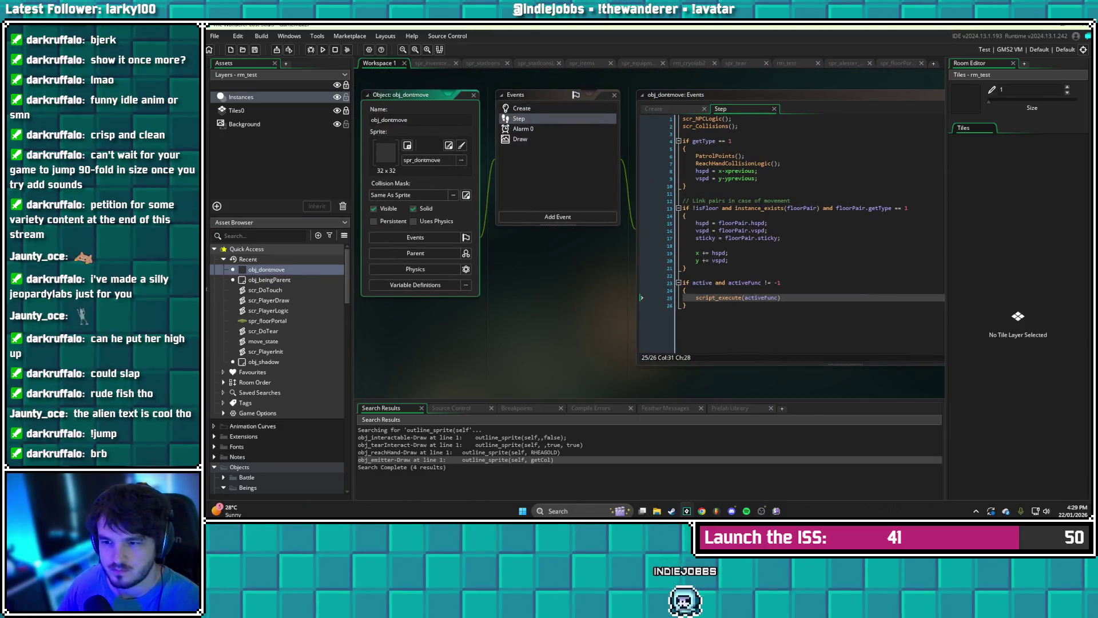
pyautogui.click(522, 108)
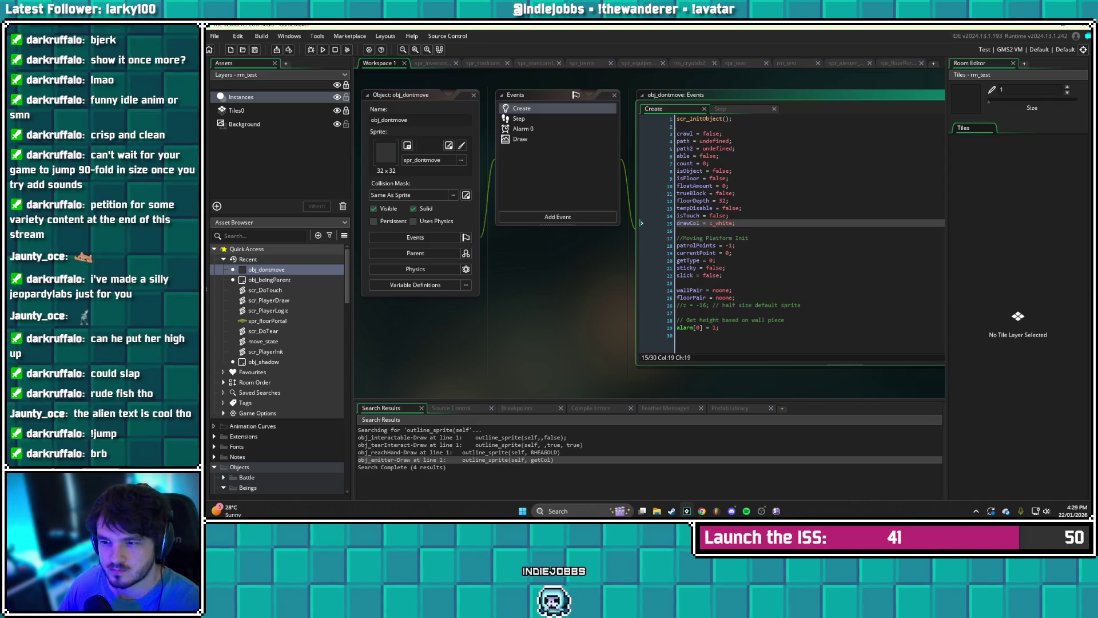
pyautogui.middleClick(695, 119)
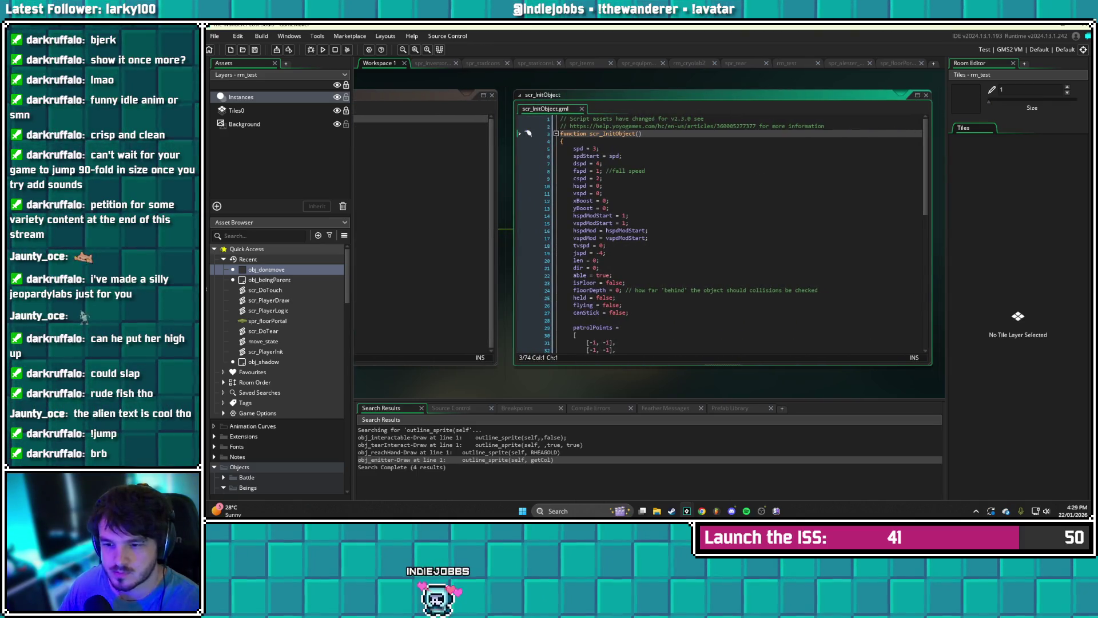
pyautogui.scroll(-7, 528, 133)
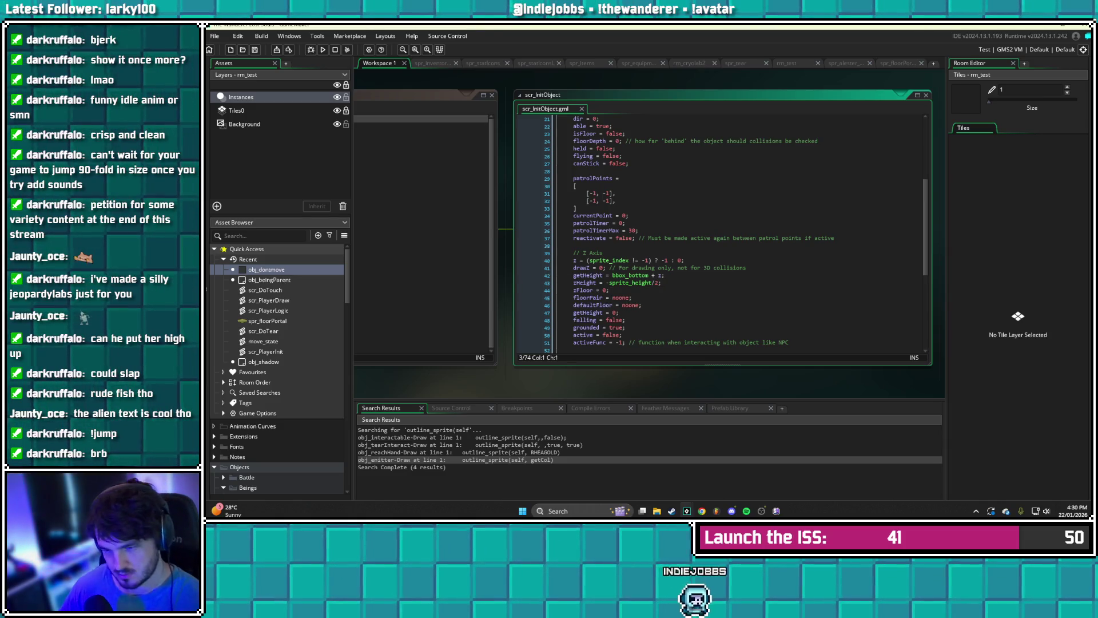
# - Comment the zHeight line '// How far off the ground an object is (floating)', save, and return to rm_test
pyautogui.click(519, 283)
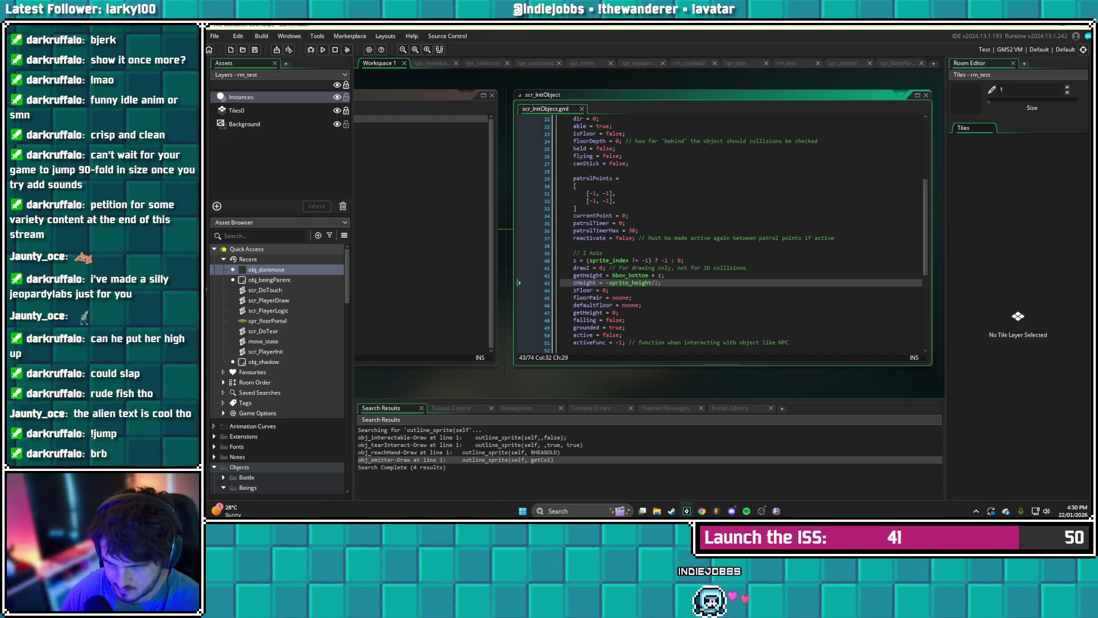
pyautogui.write(' // ')
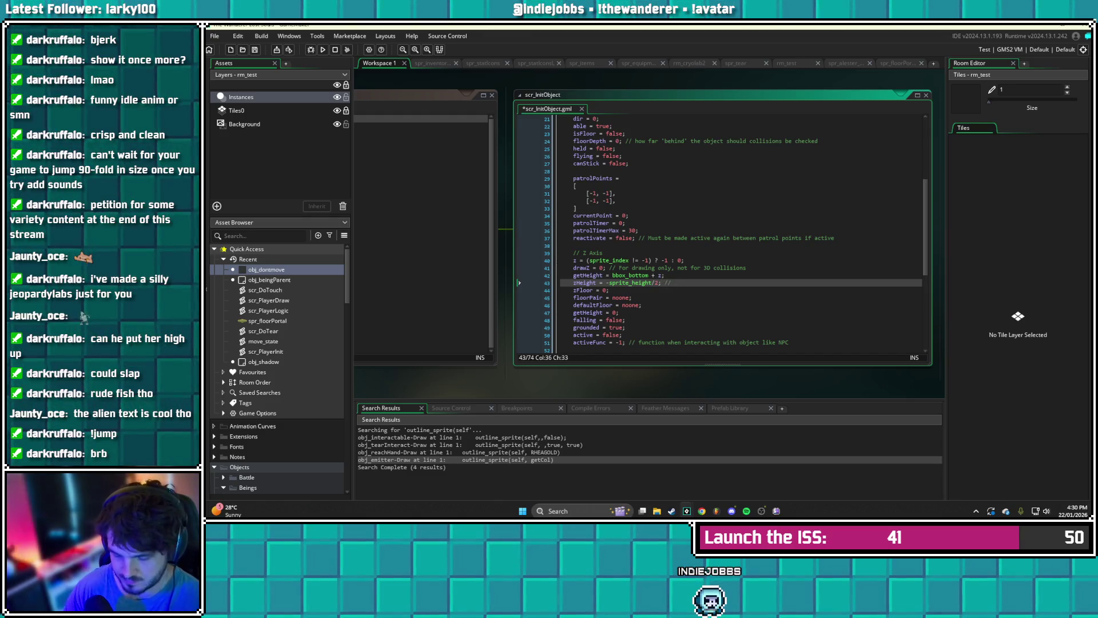
pyautogui.write('How far off the ground a')
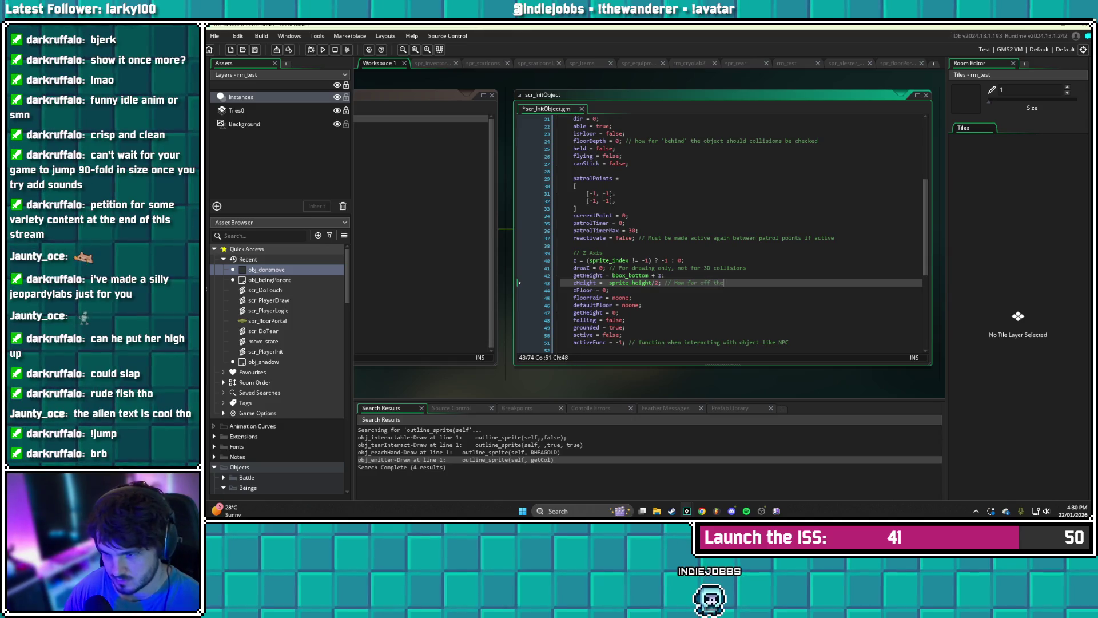
pyautogui.write('n opbject')
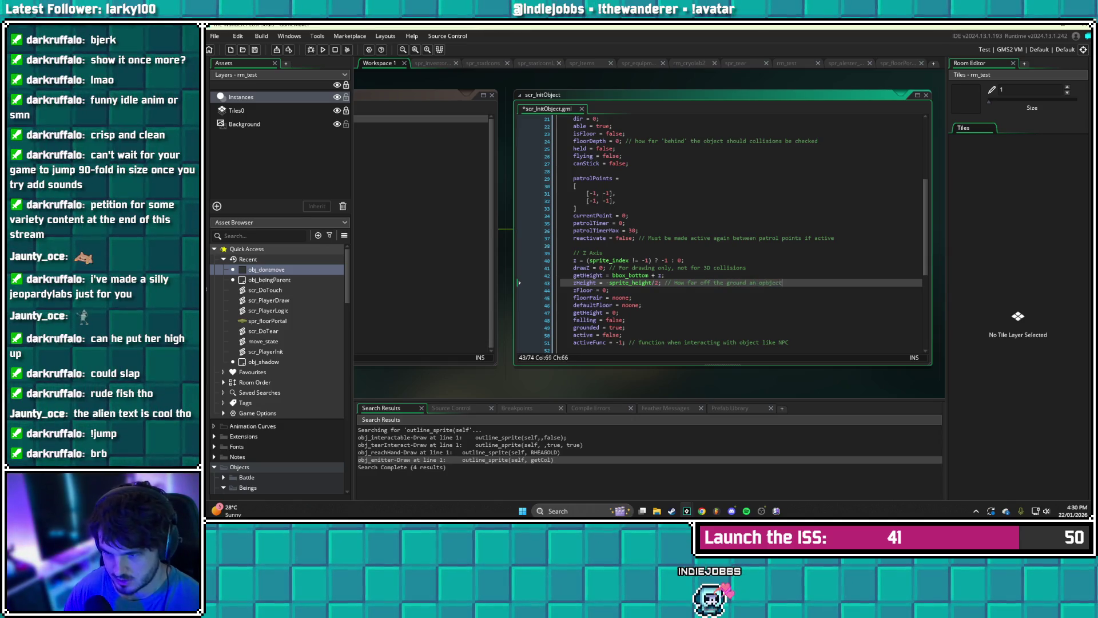
pyautogui.press('BackSpace')
pyautogui.press('BackSpace')
pyautogui.press('BackSpace')
pyautogui.press('BackSpace')
pyautogui.press('BackSpace')
pyautogui.press('BackSpace')
pyautogui.write('bject is')
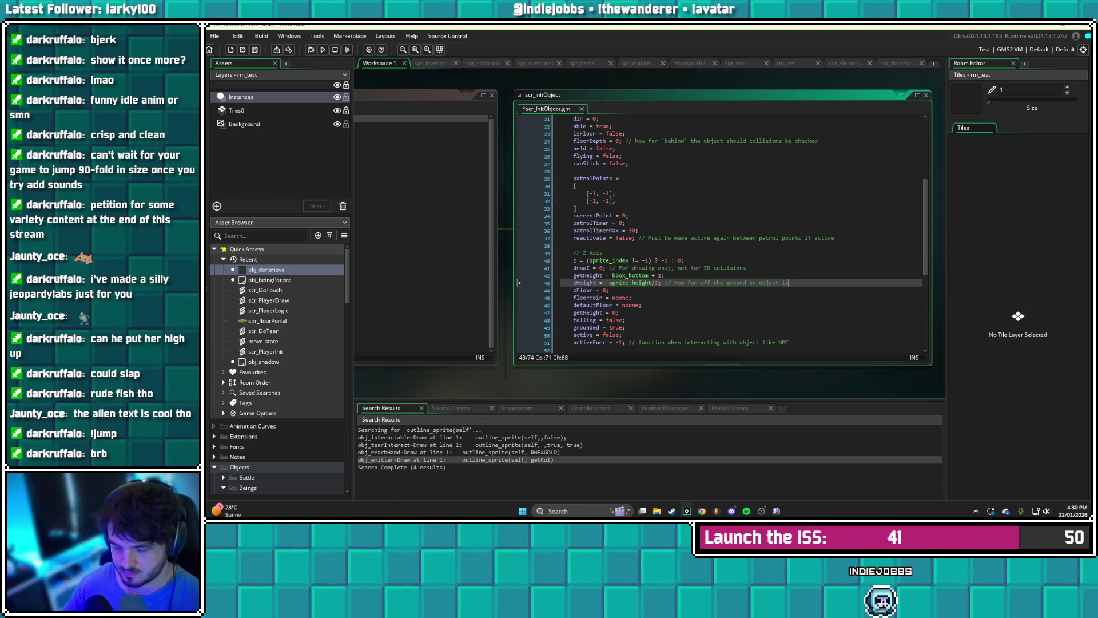
pyautogui.write('floating')
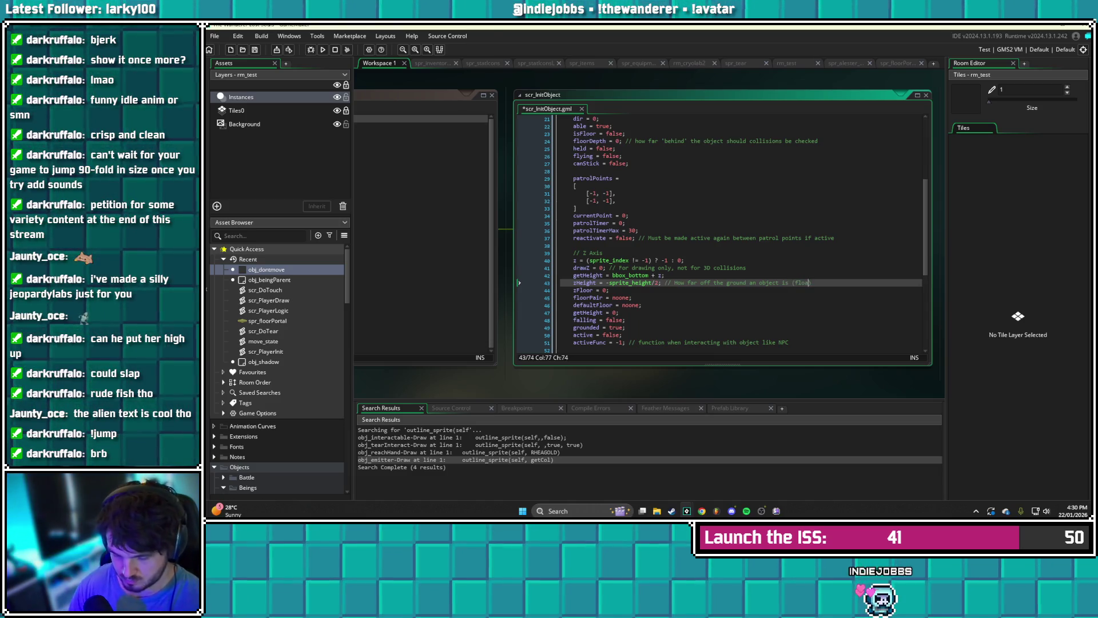
pyautogui.hotkey('ctrl', 's')
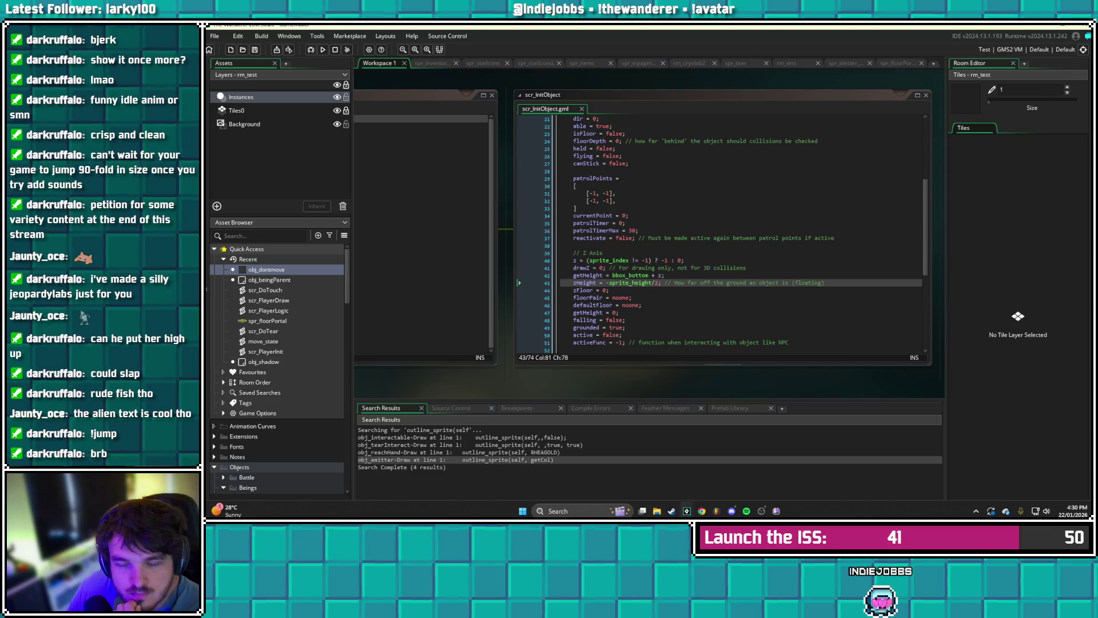
pyautogui.click(787, 63)
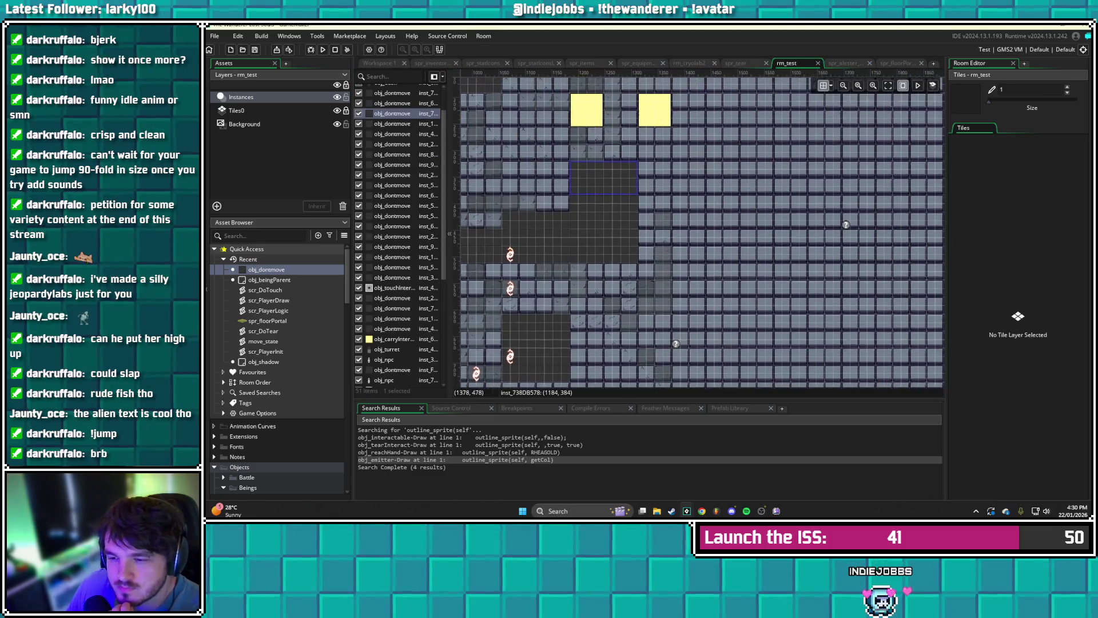
# - Select a pair of invisible obj_dontmove blocks and drag them to the right
pyautogui.click(604, 226)
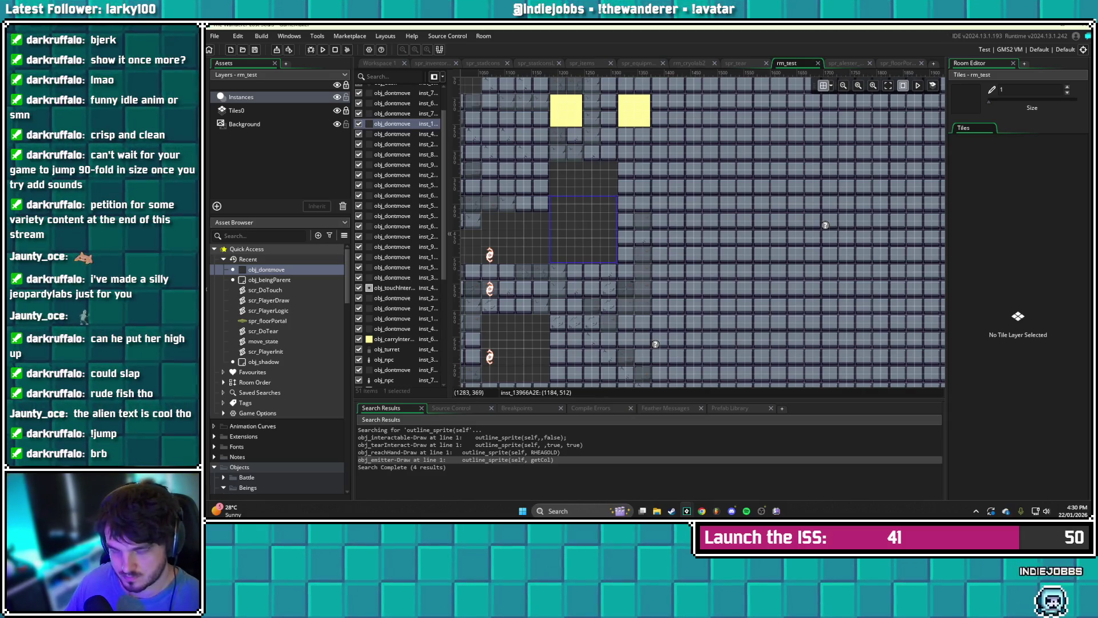
pyautogui.click(602, 179)
pyautogui.keyDown('ctrl'); pyautogui.click(588, 234); pyautogui.keyUp('ctrl')
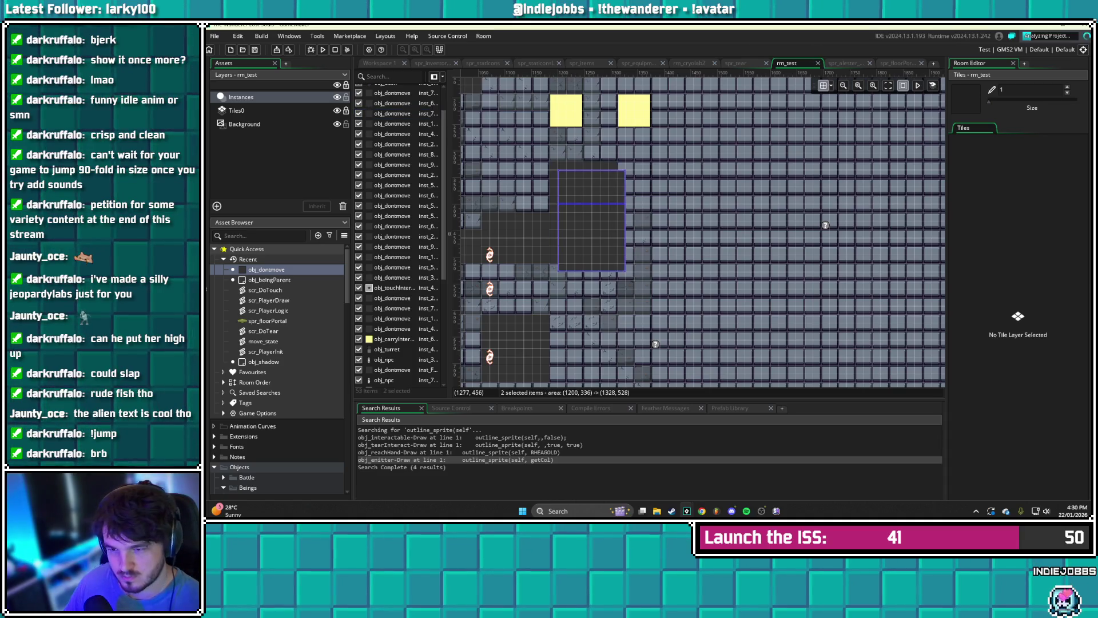
pyautogui.moveTo(596, 229)
pyautogui.mouseDown()
pyautogui.moveTo(686, 223)
pyautogui.moveTo(655, 237)
pyautogui.moveTo(655, 211)
pyautogui.mouseUp()
# - Move a second pair of blocks from the empty floor area further right and one cell up
pyautogui.click(654, 259)
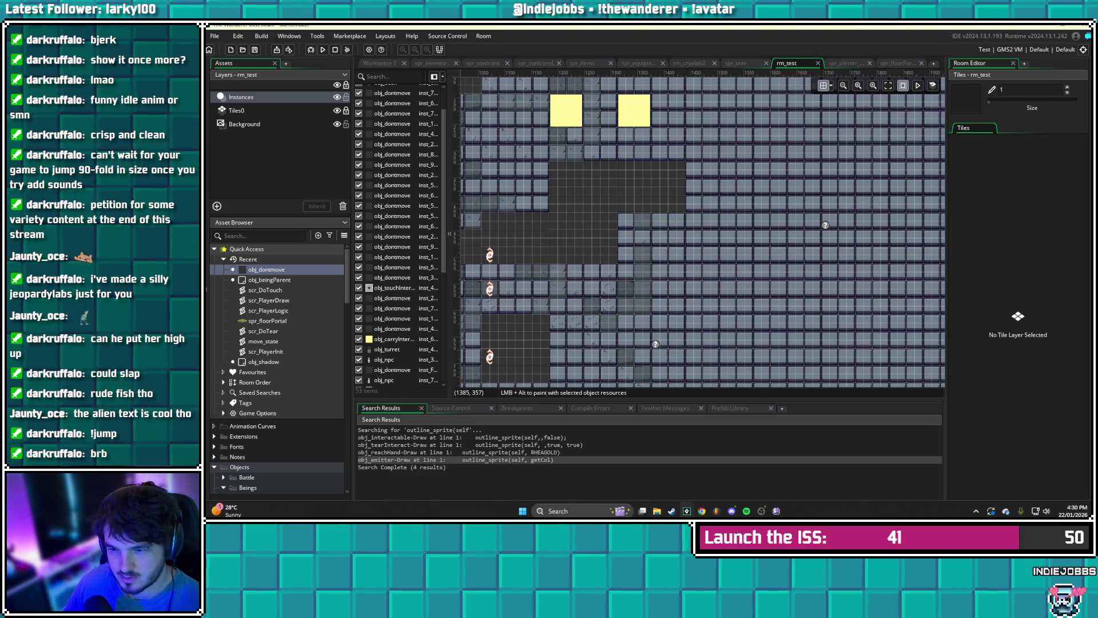
pyautogui.click(658, 181)
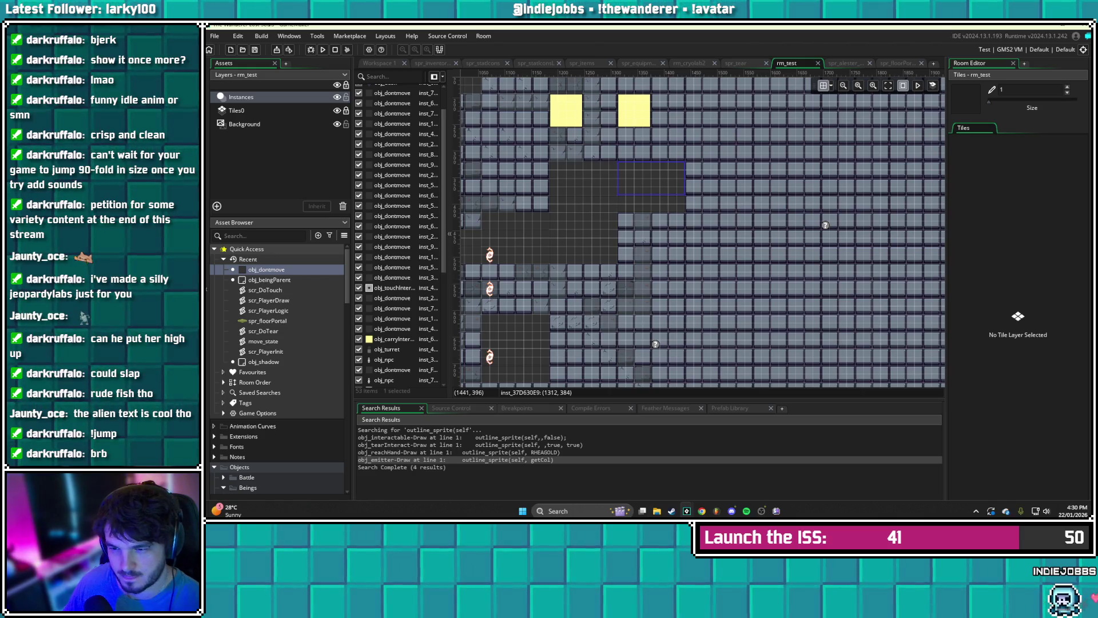
pyautogui.press('Escape')
pyautogui.click(666, 165)
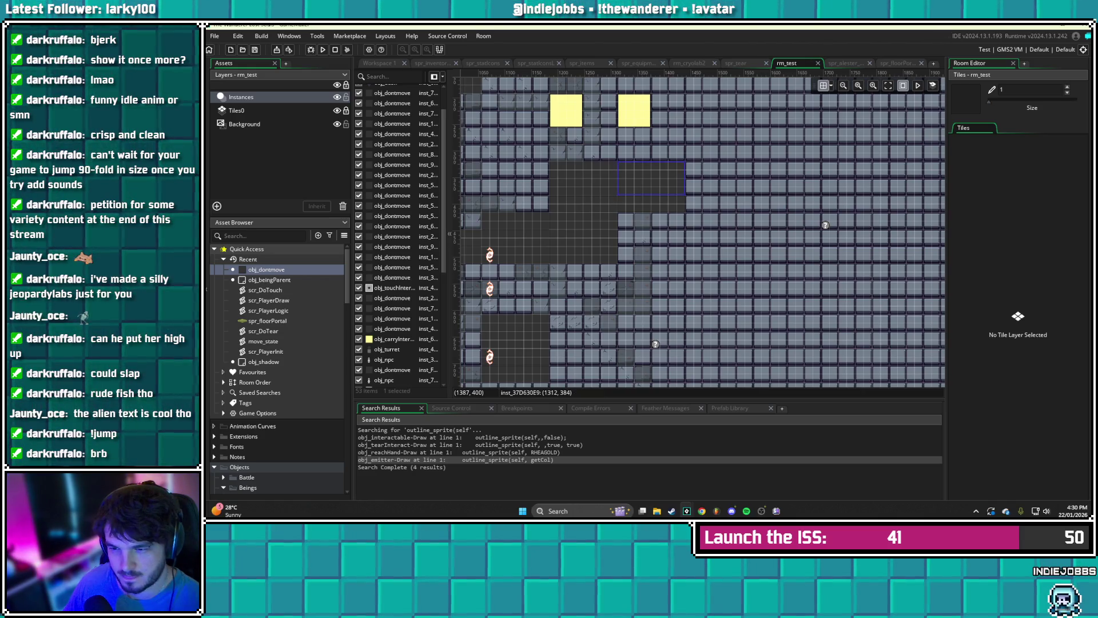
pyautogui.keyDown('shift'); pyautogui.click(652, 203); pyautogui.keyUp('shift')
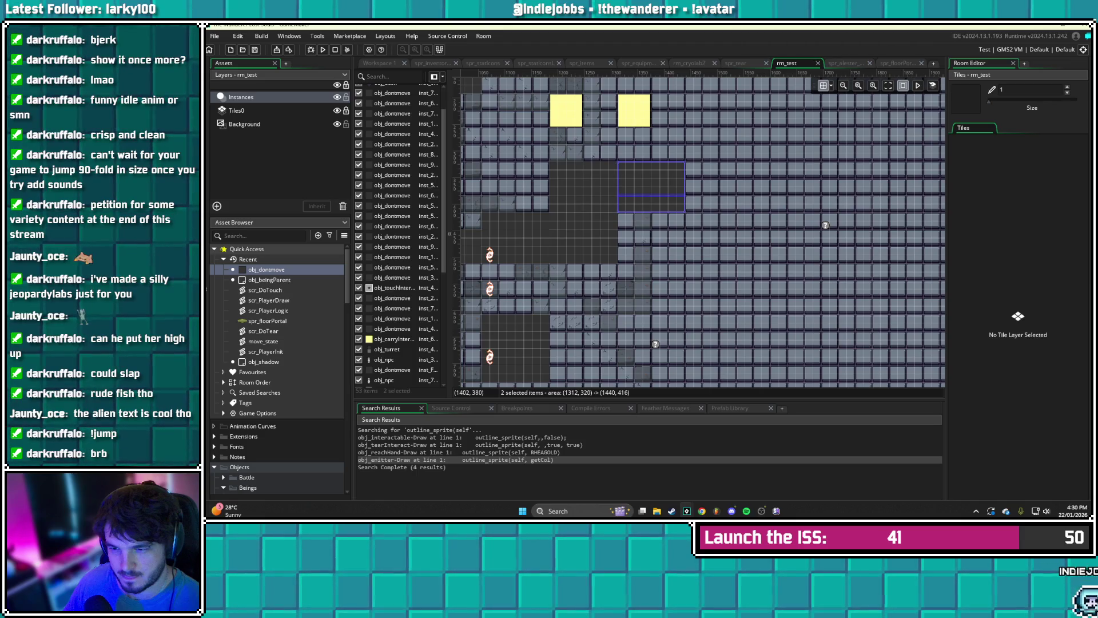
pyautogui.moveTo(666, 193)
pyautogui.mouseDown()
pyautogui.moveTo(673, 205)
pyautogui.moveTo(772, 186)
pyautogui.moveTo(747, 186)
pyautogui.mouseUp()
pyautogui.click(723, 271)
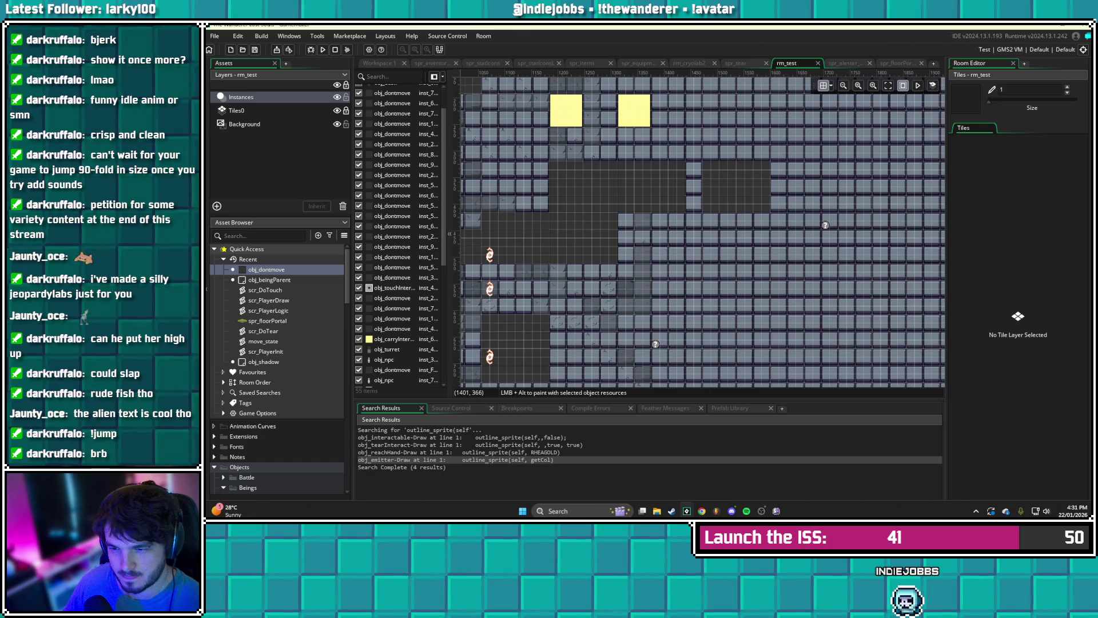
# - Check inst_37D630E9's creation code, which sets isFloor and isObject
pyautogui.doubleClick(630, 177)
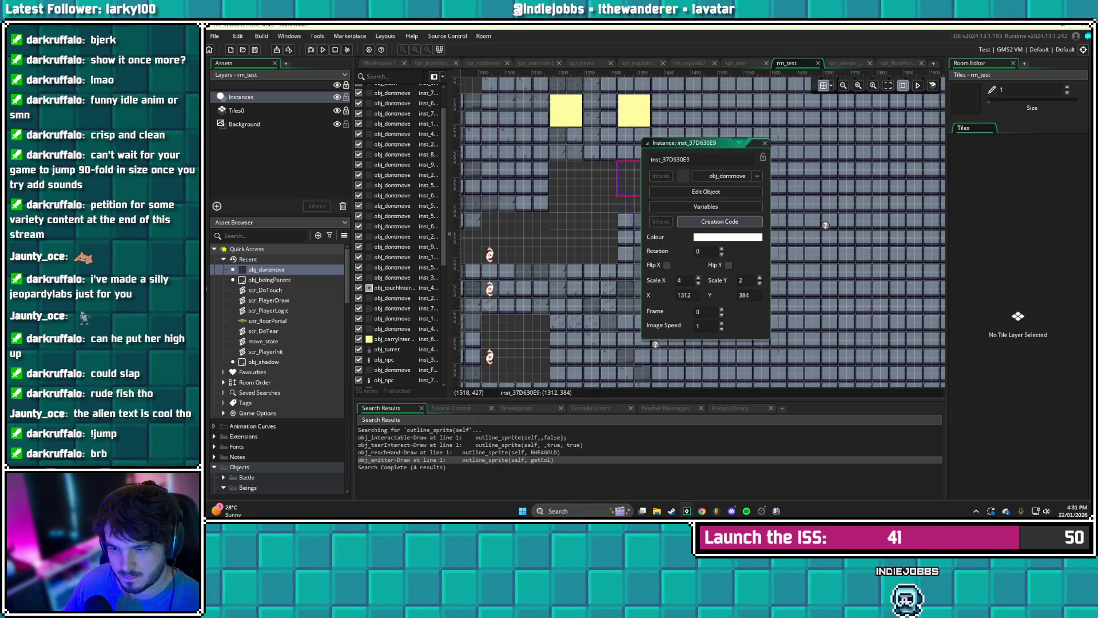
pyautogui.click(704, 218)
pyautogui.click(830, 154)
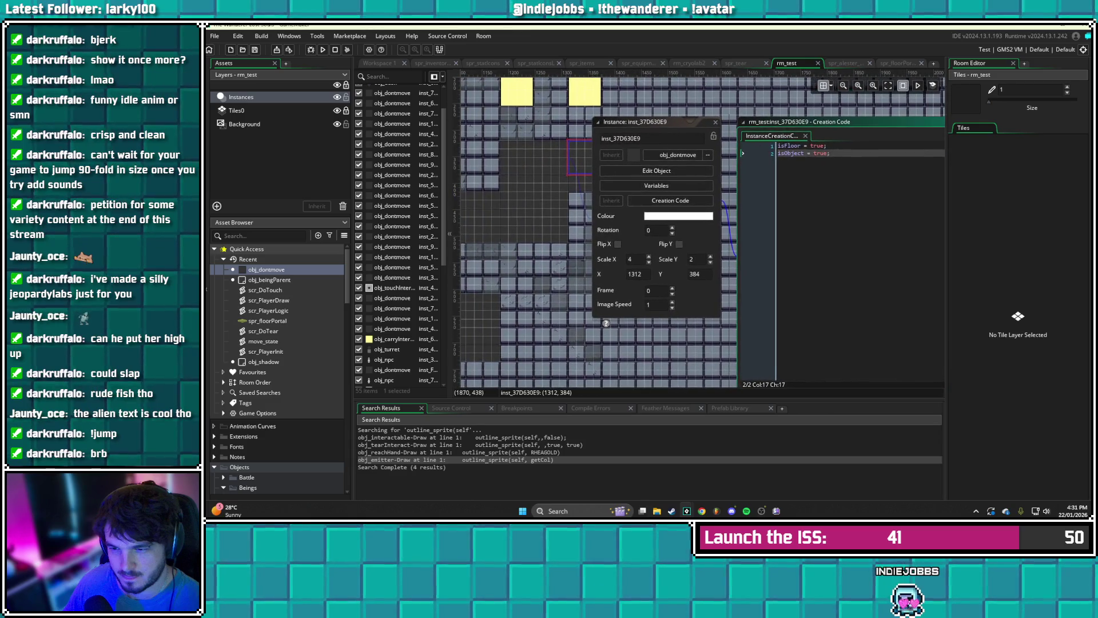
pyautogui.click(716, 122)
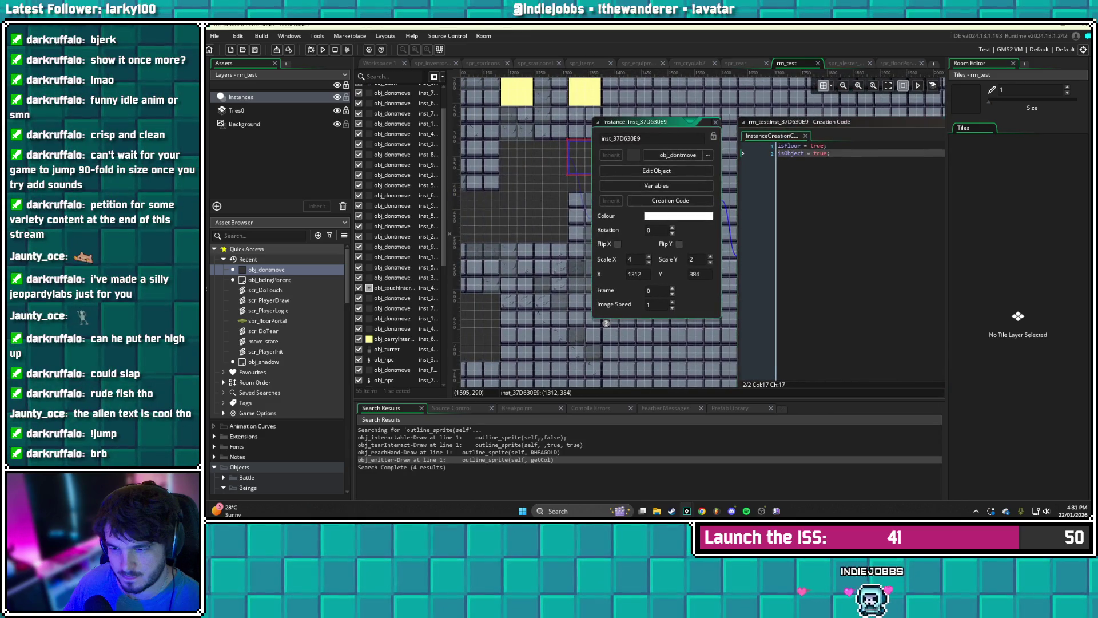
# - Check the block below (inst_684C3709), whose creation code only sets isObject
pyautogui.doubleClick(612, 163)
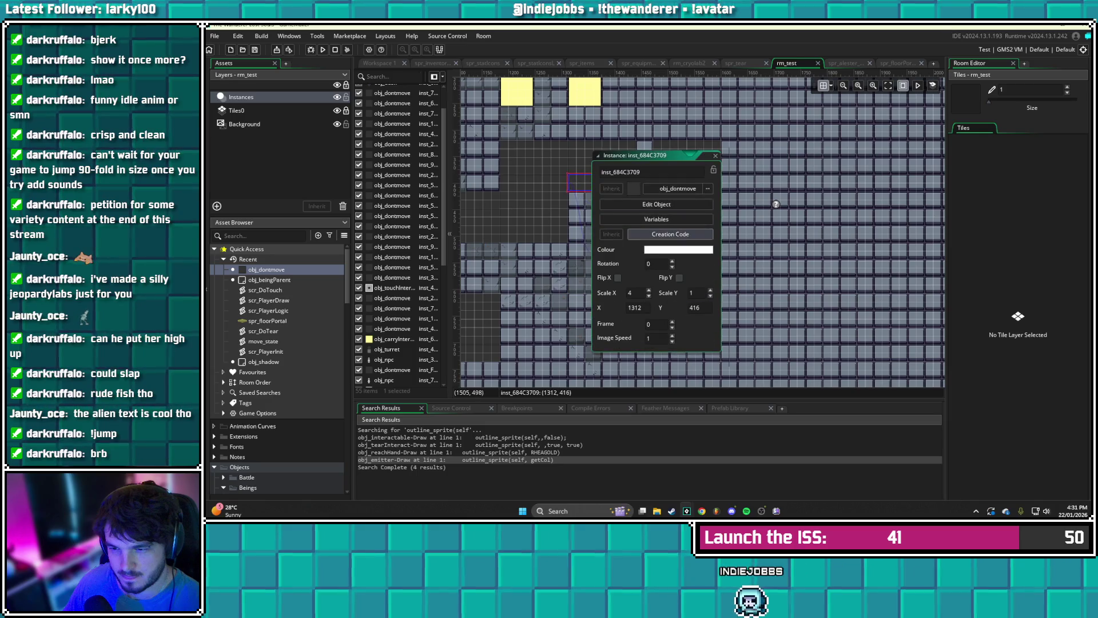
pyautogui.click(669, 234)
pyautogui.click(503, 94)
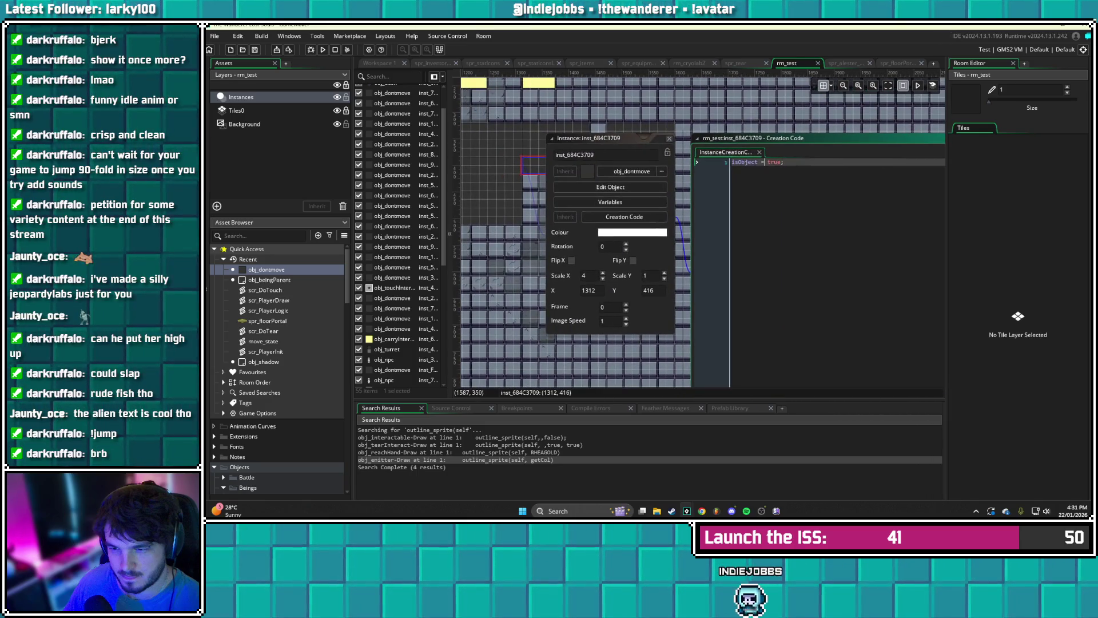
pyautogui.click(552, 137)
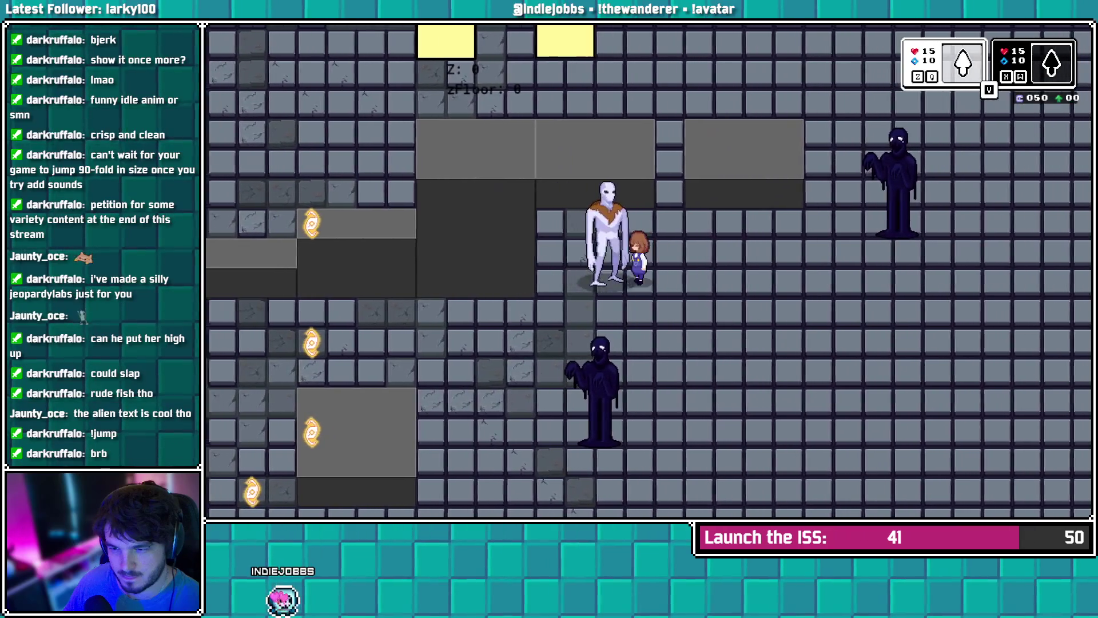
# - Walk the character right beside the moved blocks, then close the running game
pyautogui.press('Right')
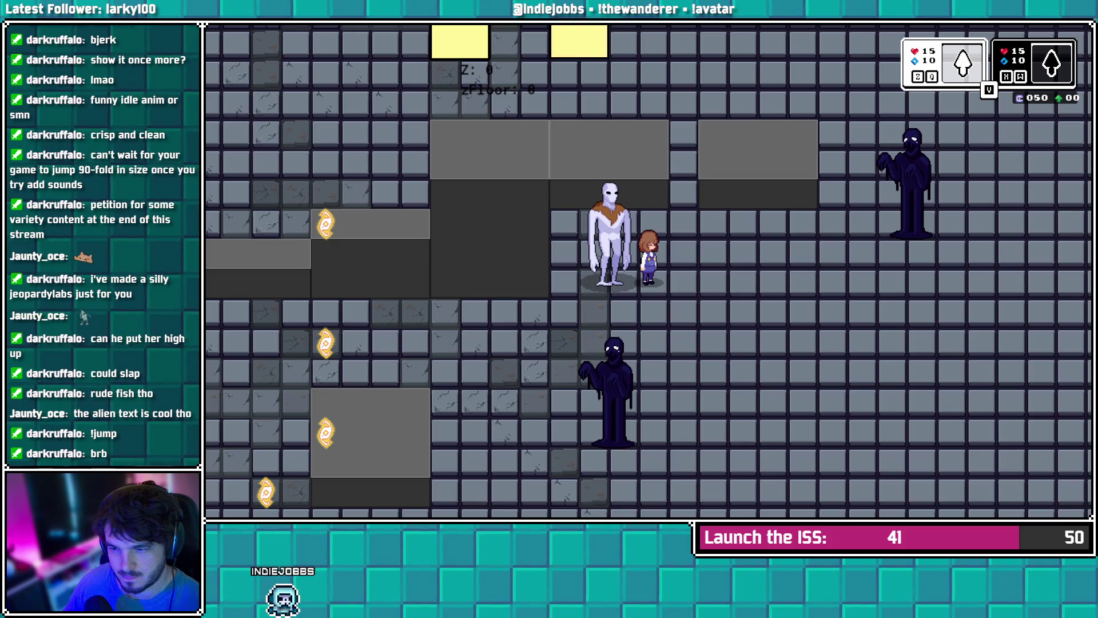
pyautogui.press('Escape')
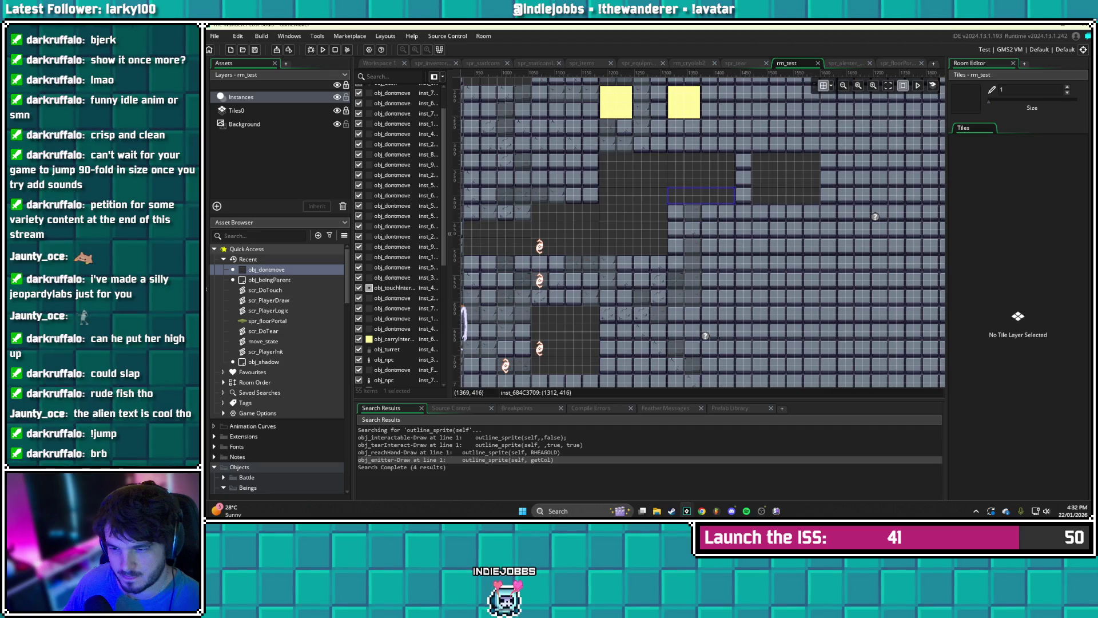
# - Look at another block's creation code, then close the instance windows
pyautogui.doubleClick(606, 245)
pyautogui.click(702, 247)
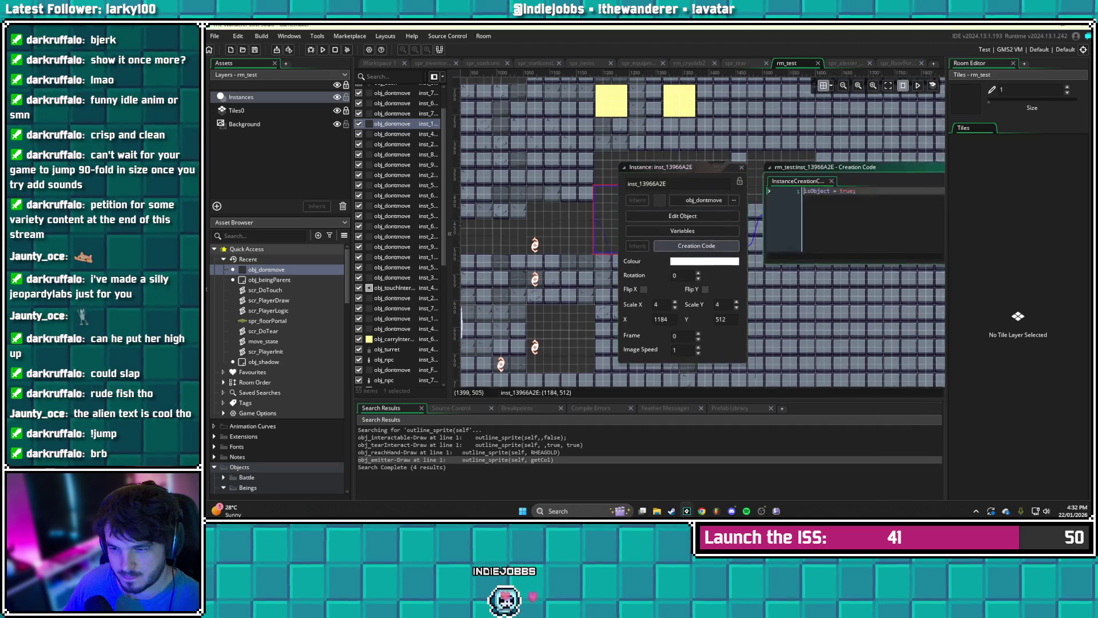
pyautogui.press('Escape')
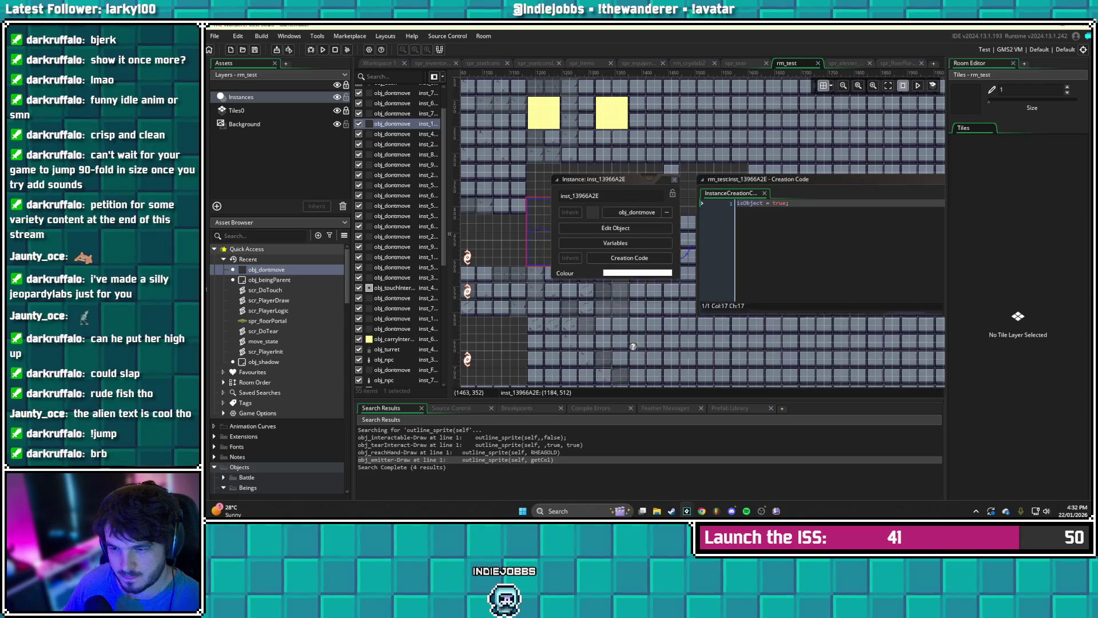
pyautogui.press('Escape')
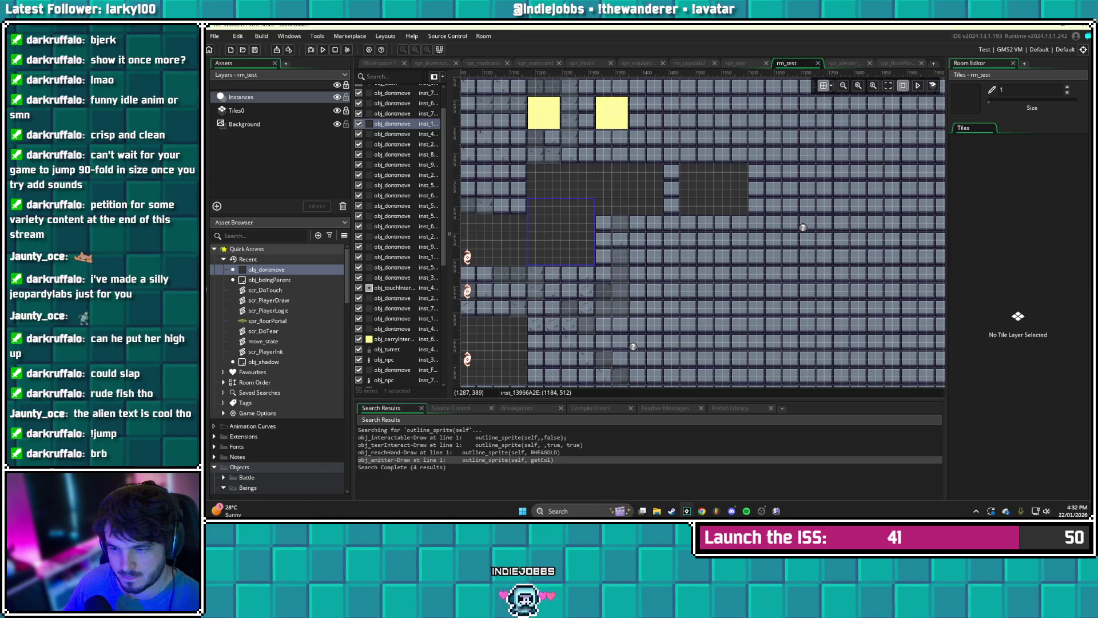
# - Go from the obj_dontmove instance to its Create event and jump to the scr_InitObject definition
pyautogui.doubleClick(561, 232)
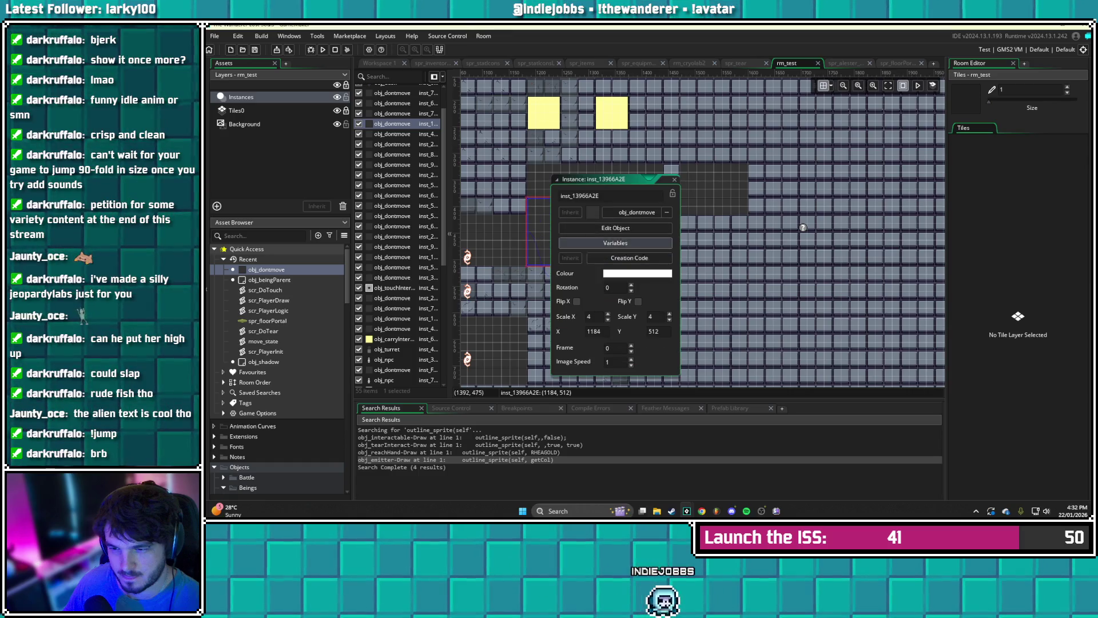
pyautogui.click(616, 228)
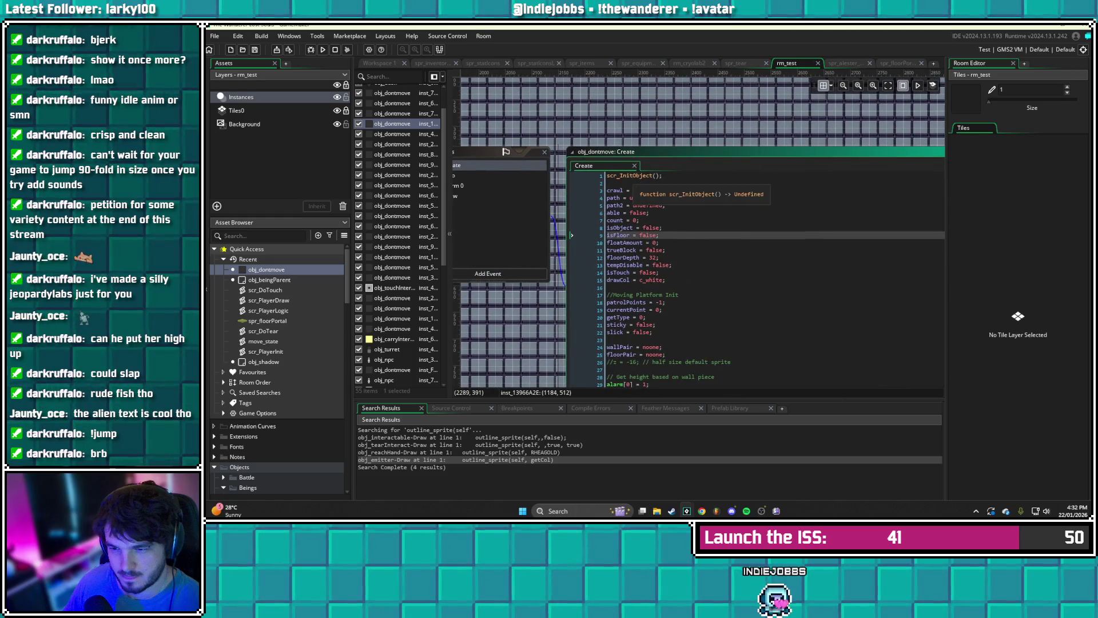
pyautogui.press('F12')
pyautogui.scroll(-7, 504, 133)
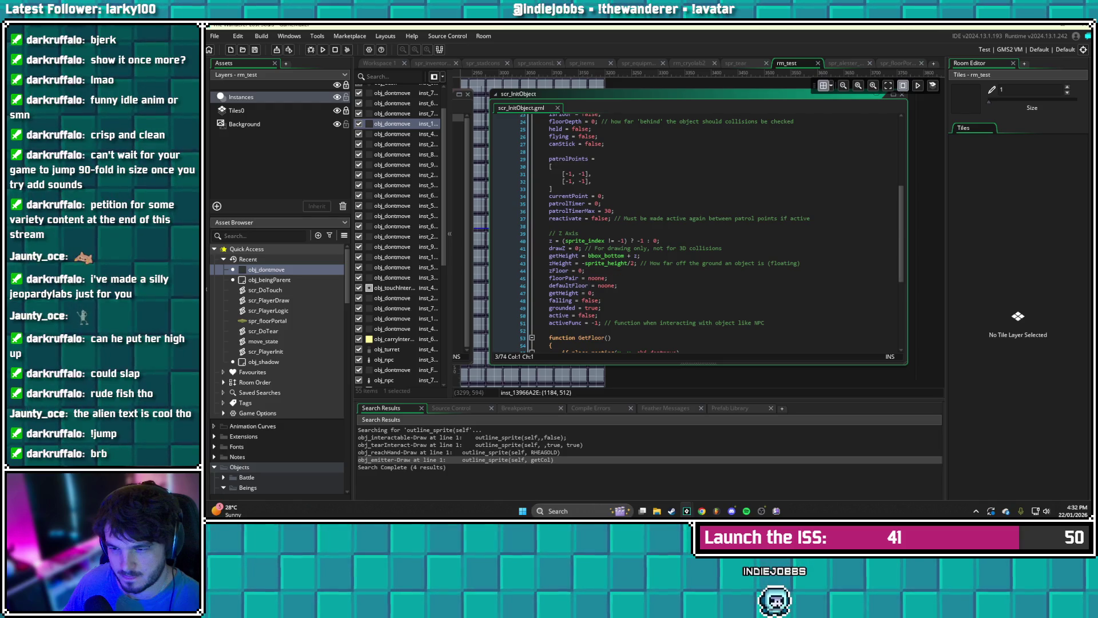
# - Search the project for zHeight (4 matches) and open the place_meeting_3D result
pyautogui.click(495, 226)
pyautogui.hotkey('ctrl', 'f')
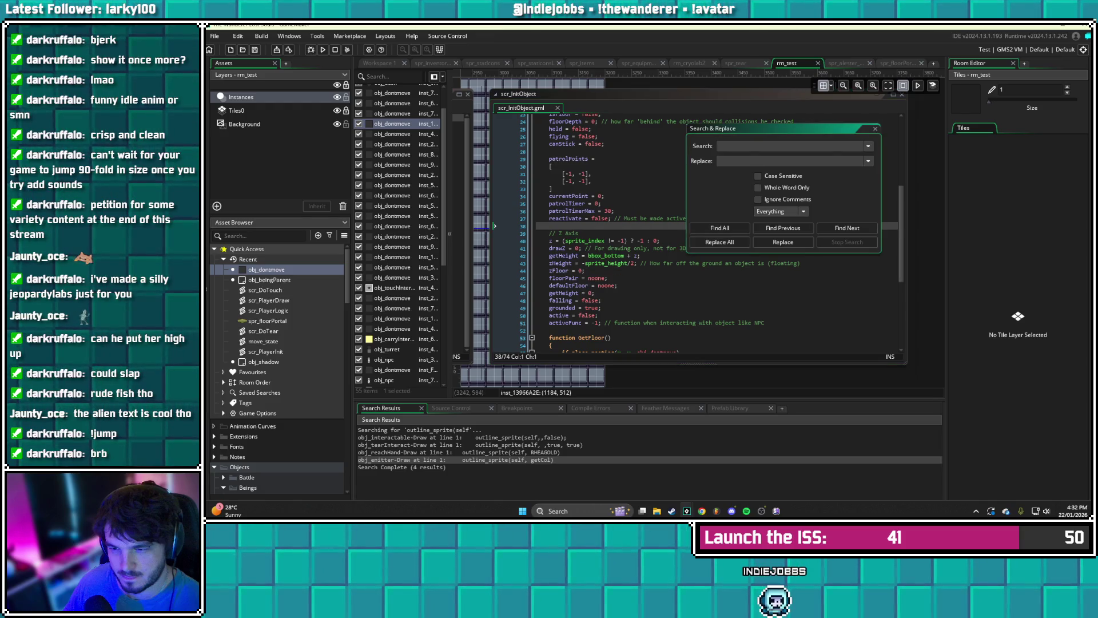
pyautogui.write('zHeight')
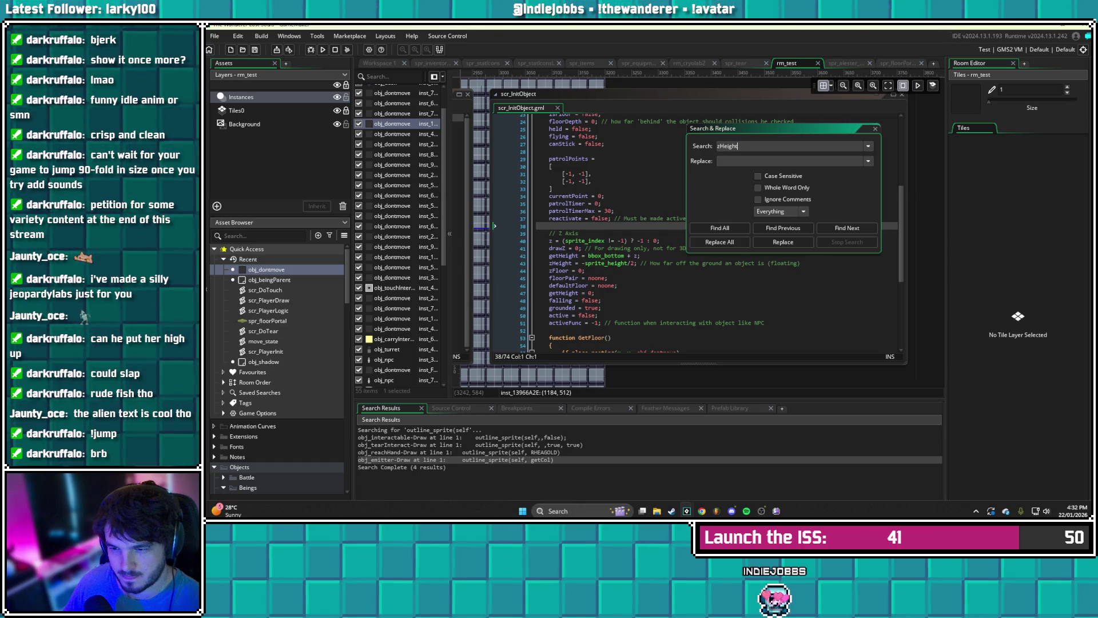
pyautogui.press('Return')
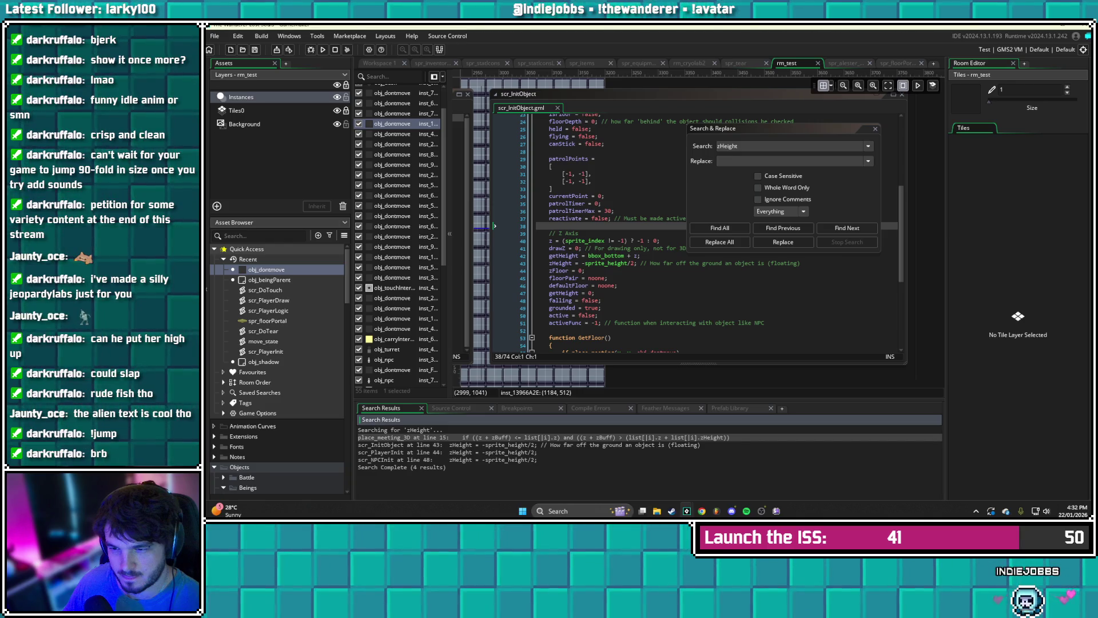
pyautogui.press('Return')
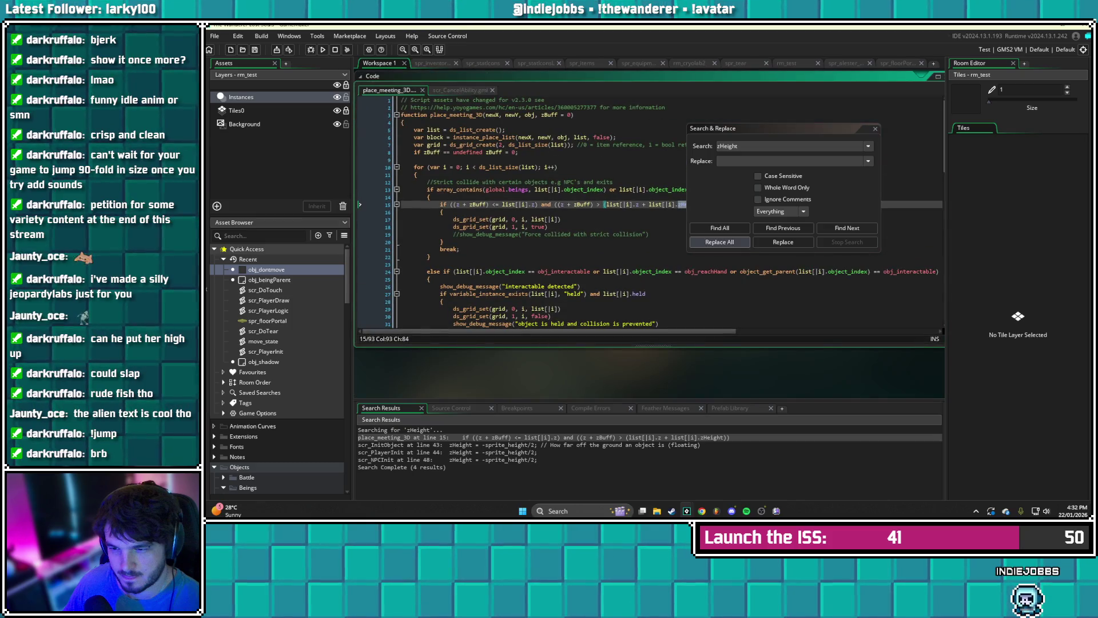
# - Dismiss the Search & Replace dialog and return to obj_dontmove's Create code
pyautogui.moveTo(743, 129)
pyautogui.mouseDown()
pyautogui.moveTo(692, 279)
pyautogui.moveTo(688, 258)
pyautogui.moveTo(668, 247)
pyautogui.mouseUp()
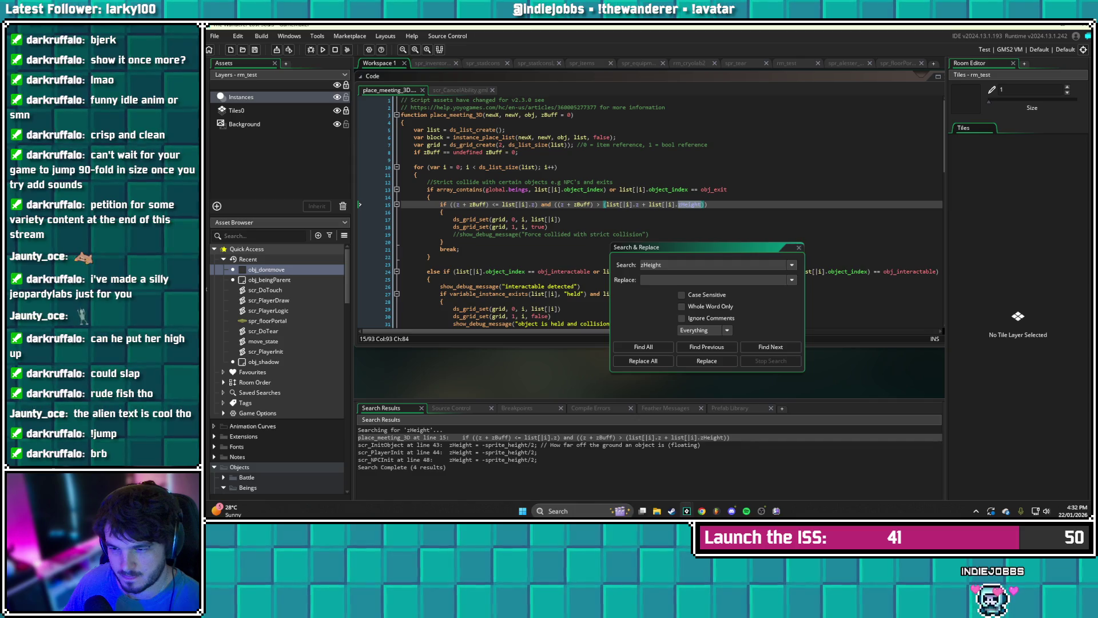
pyautogui.click(799, 247)
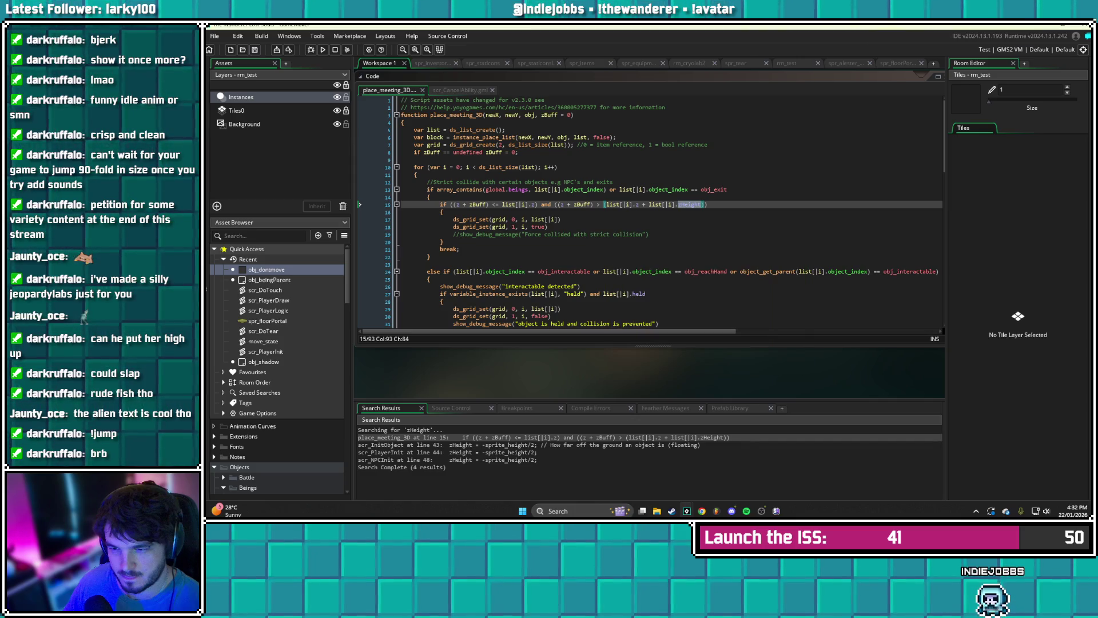
pyautogui.press('Return')
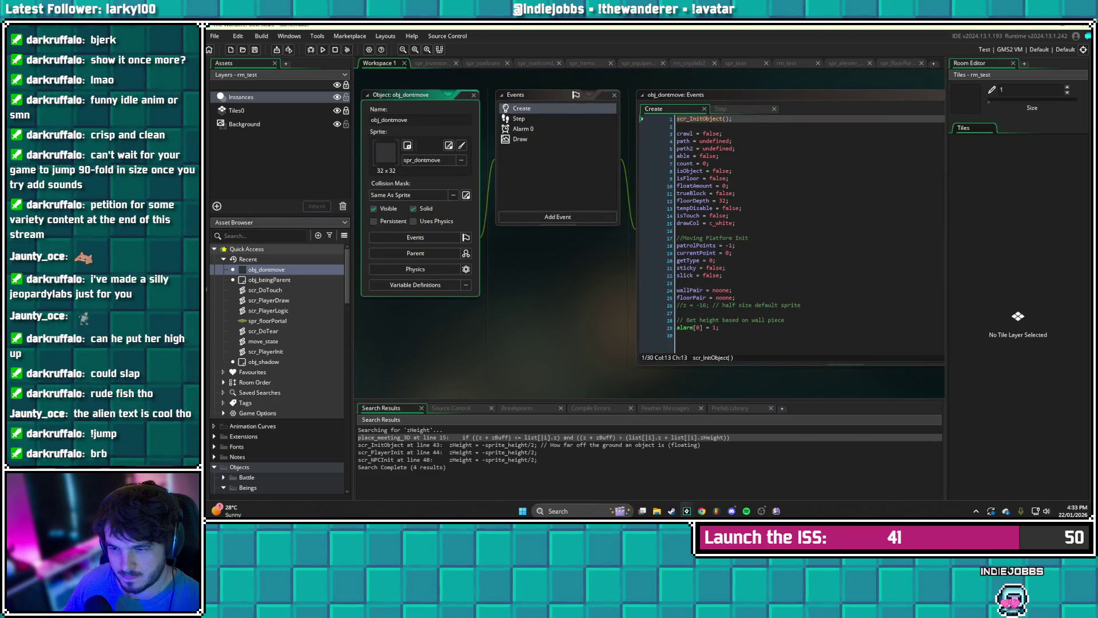
# - In scr_InitObject, replace zHeight's -sprite_height/2 starting value with 0
pyautogui.press('F12')
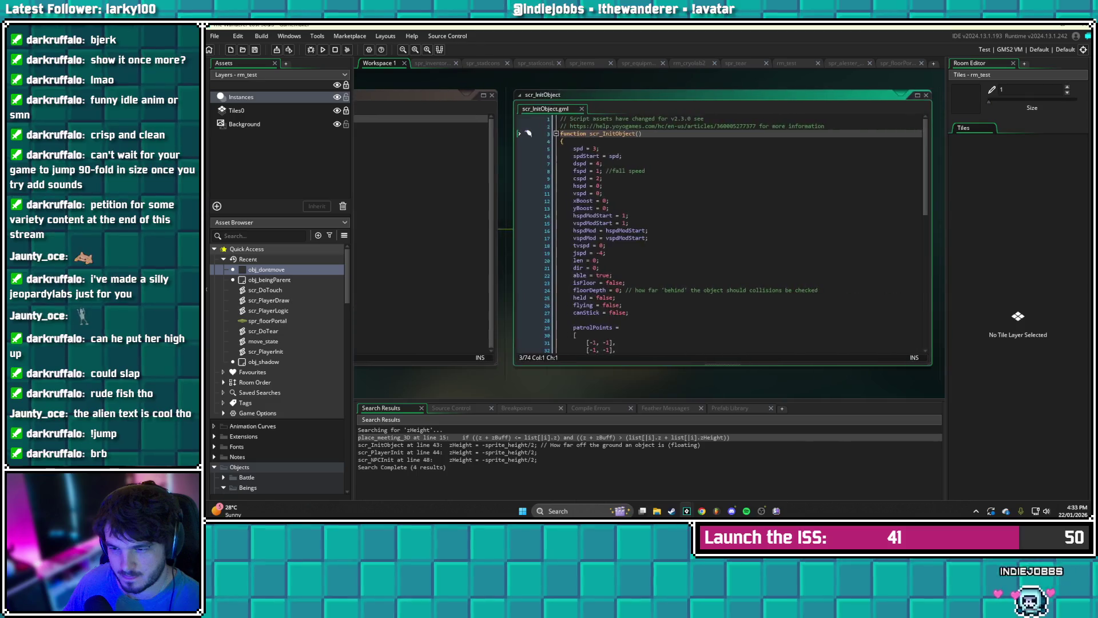
pyautogui.scroll(-5, 743, 235)
pyautogui.scroll(-2, 743, 234)
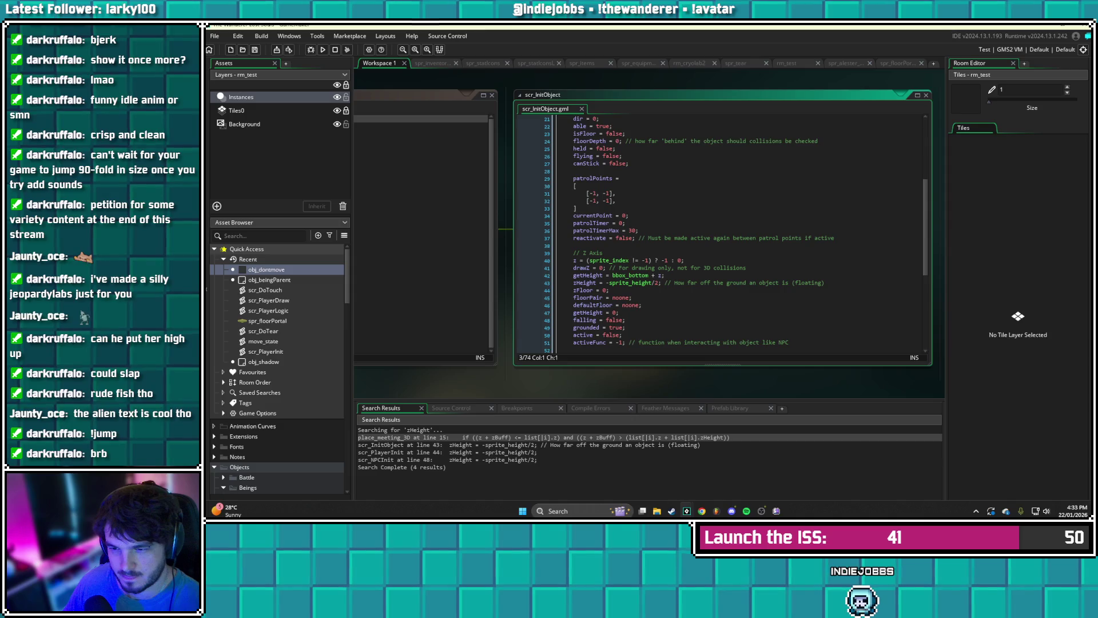
pyautogui.moveTo(659, 283); pyautogui.dragTo(607, 282)
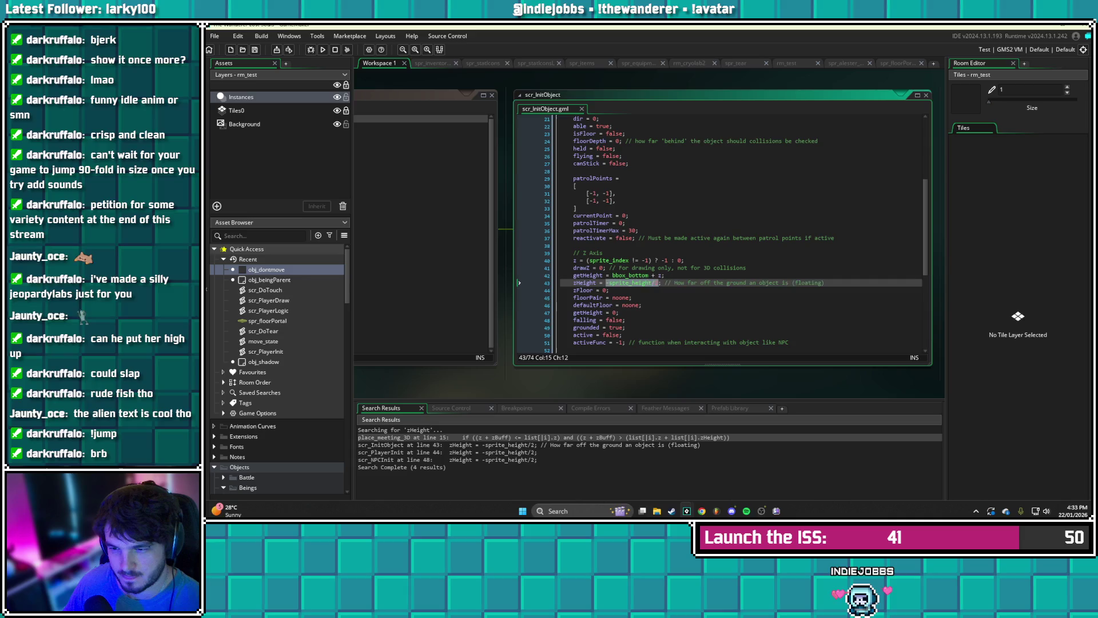
pyautogui.write('0')
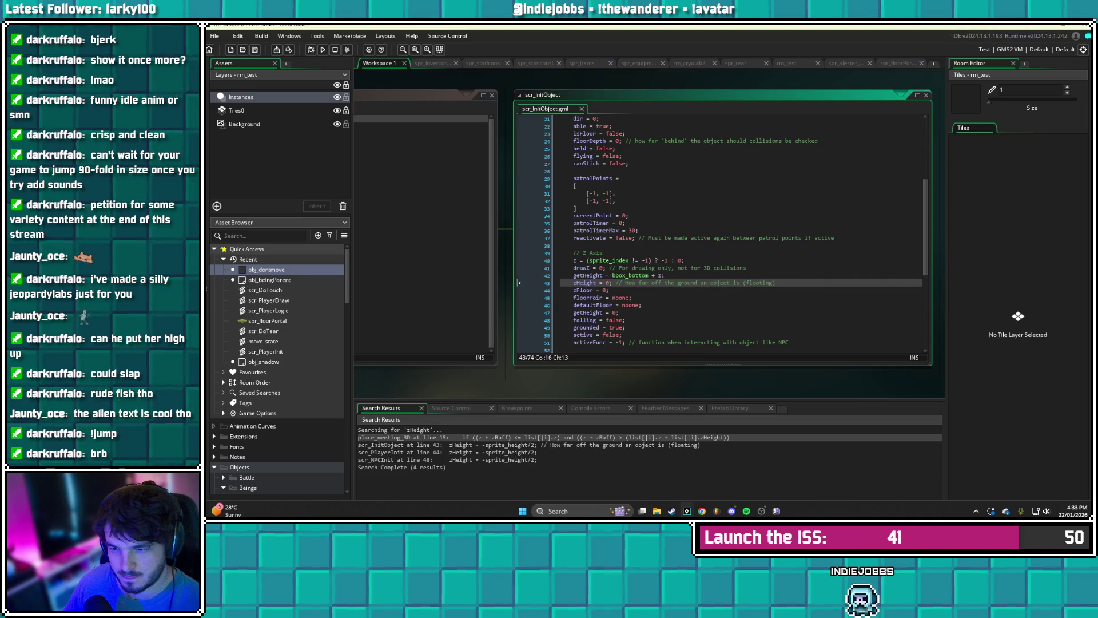
# - Extend the zHeight comment with ', added to an objects z' and save the script
pyautogui.click(776, 283)
pyautogui.write(', a')
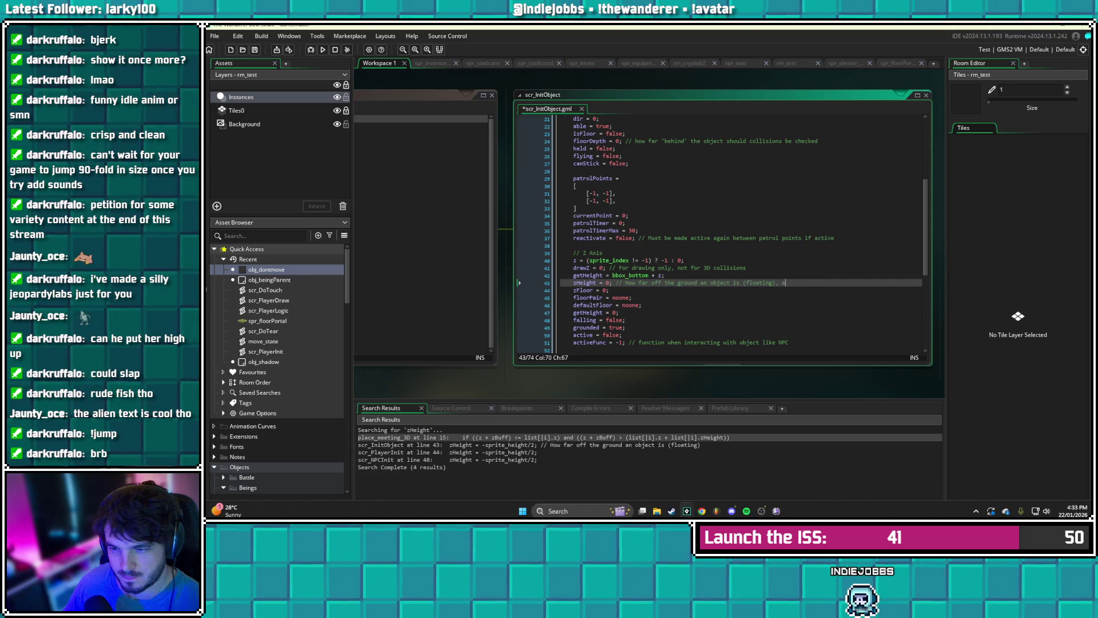
pyautogui.write('dded')
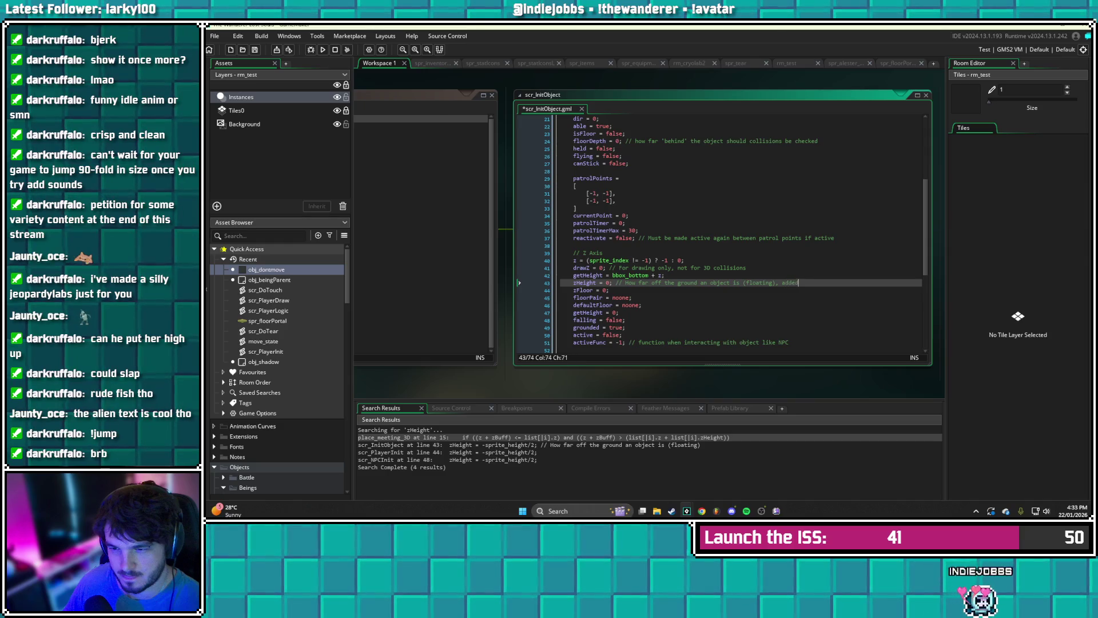
pyautogui.write(' to')
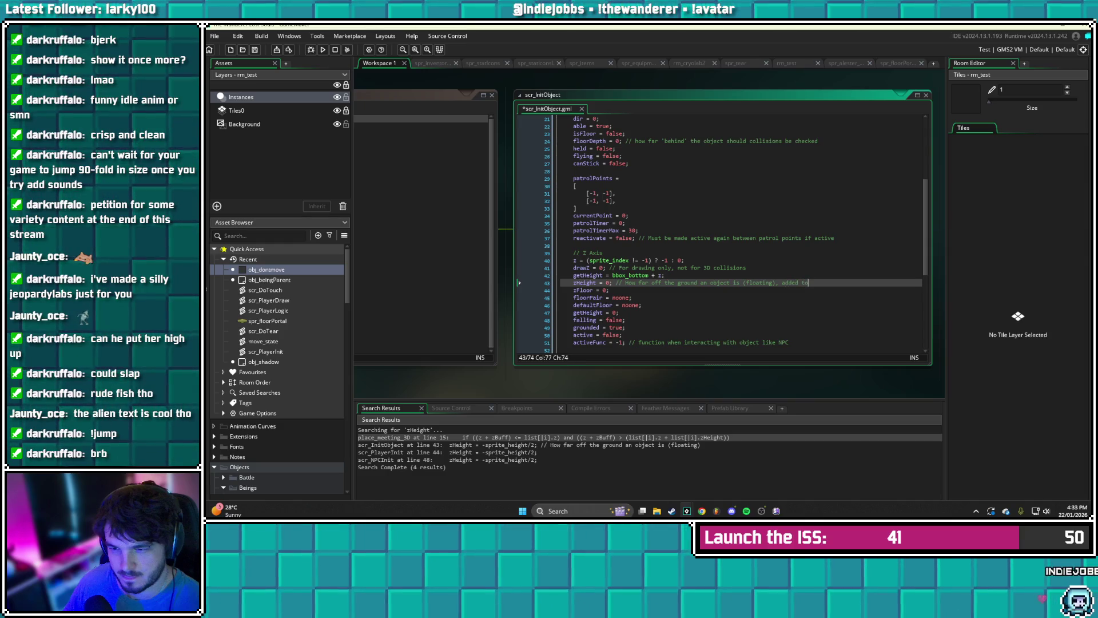
pyautogui.write(' an objects z')
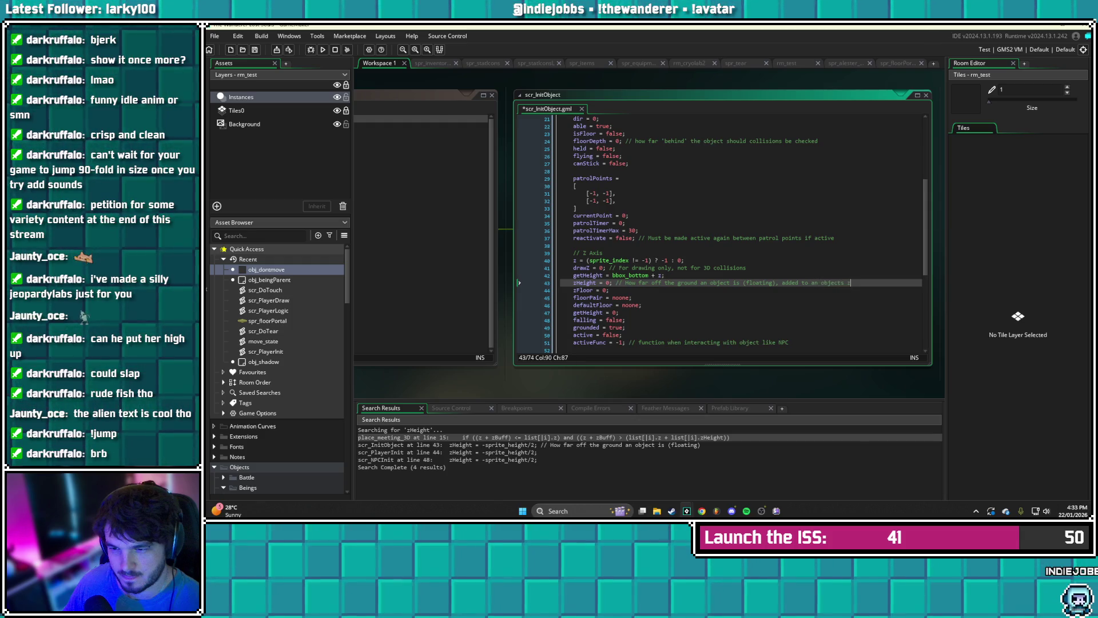
pyautogui.hotkey('ctrl', 's')
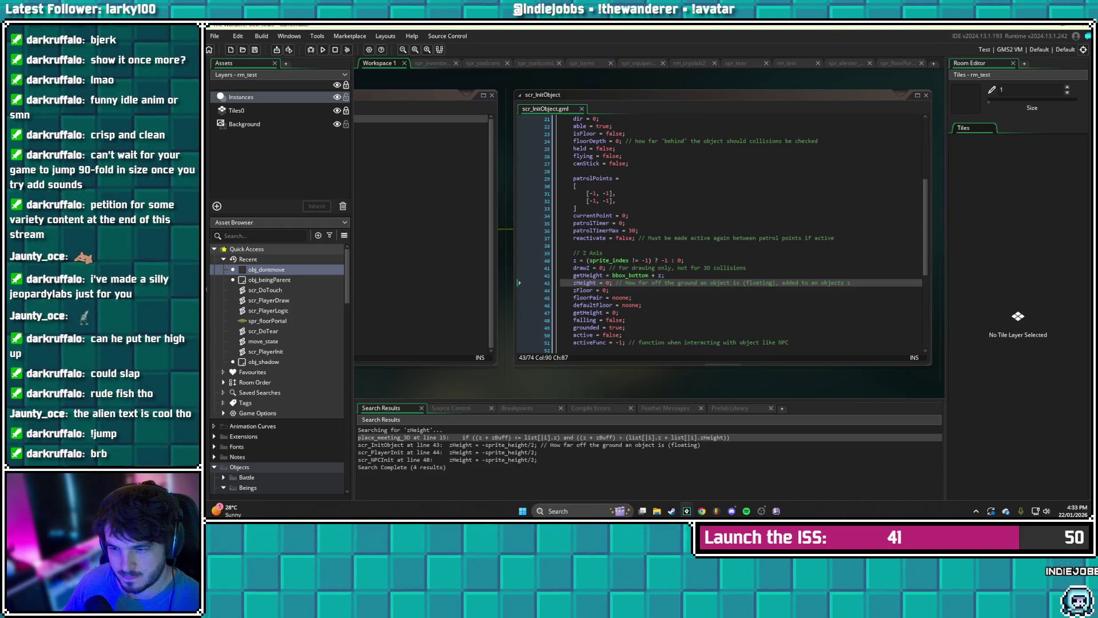
# - Pass through scr_DoTouch and obj_dontmove, then collapse the code windows to show the rm_test layout
pyautogui.doubleClick(265, 290)
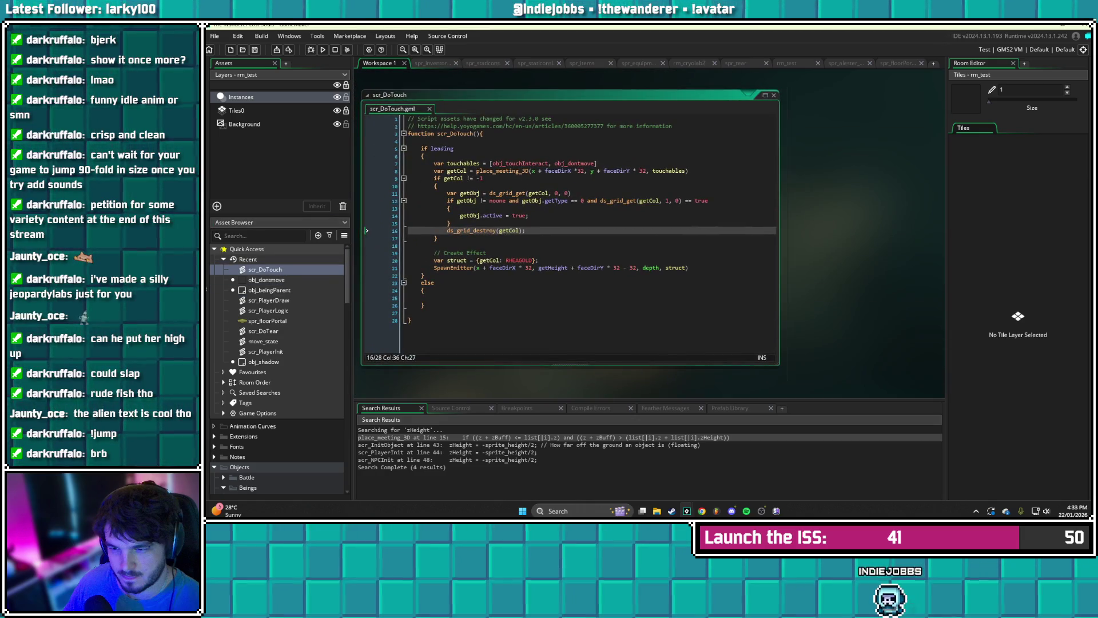
pyautogui.doubleClick(266, 280)
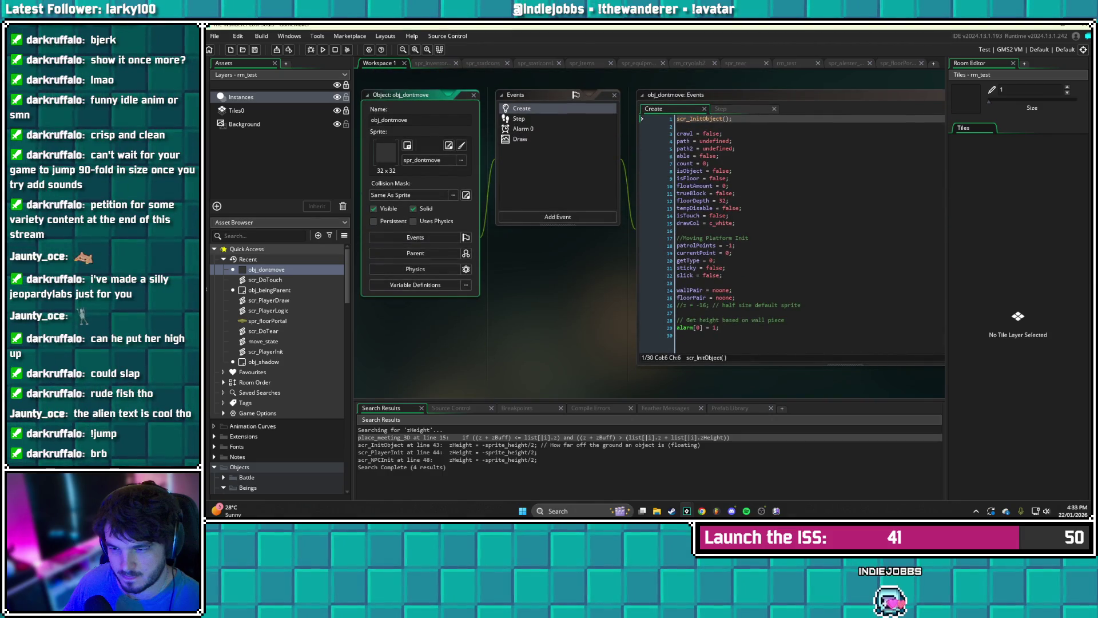
pyautogui.press('F12')
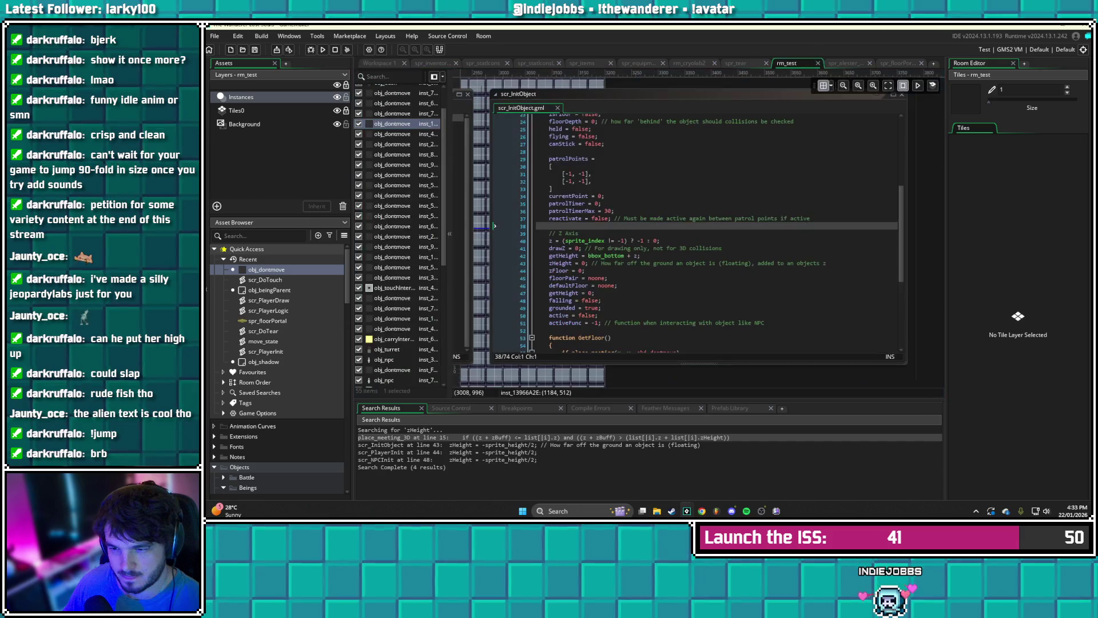
pyautogui.press('Escape')
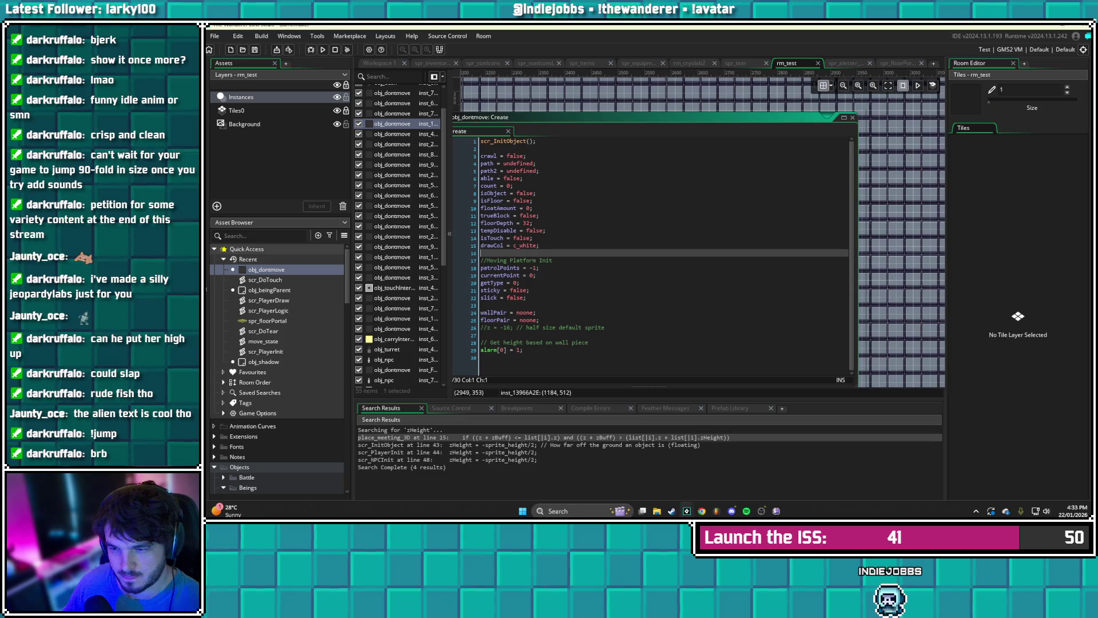
pyautogui.click(853, 118)
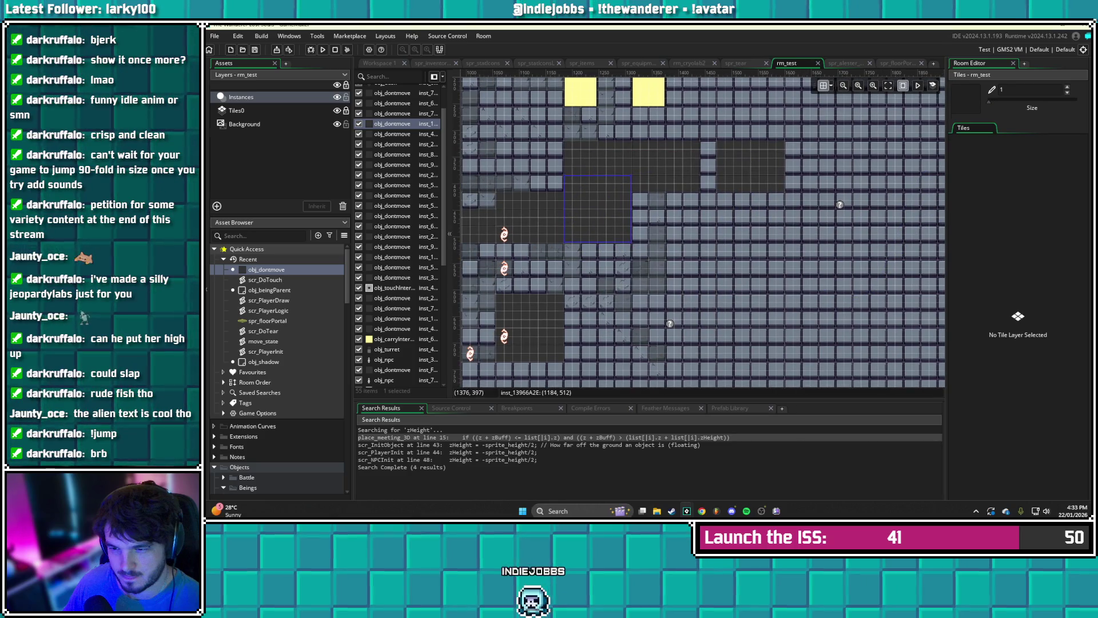
# - Add 'zHeight = -96;' as line 2 of instance inst_684C3709's creation code and save it
pyautogui.doubleClick(664, 182)
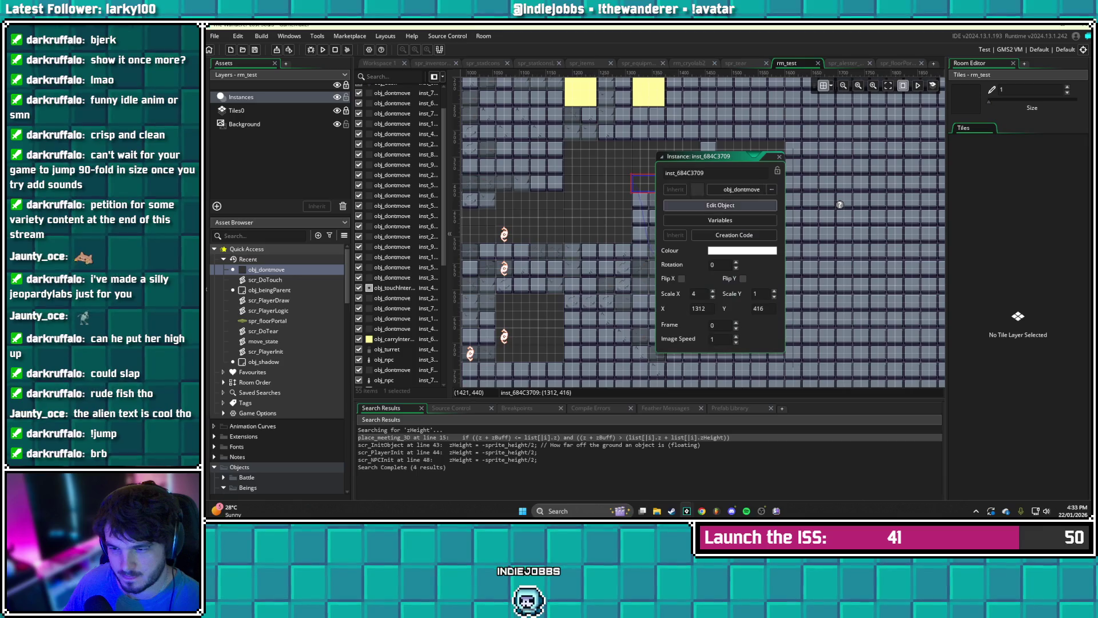
pyautogui.click(734, 235)
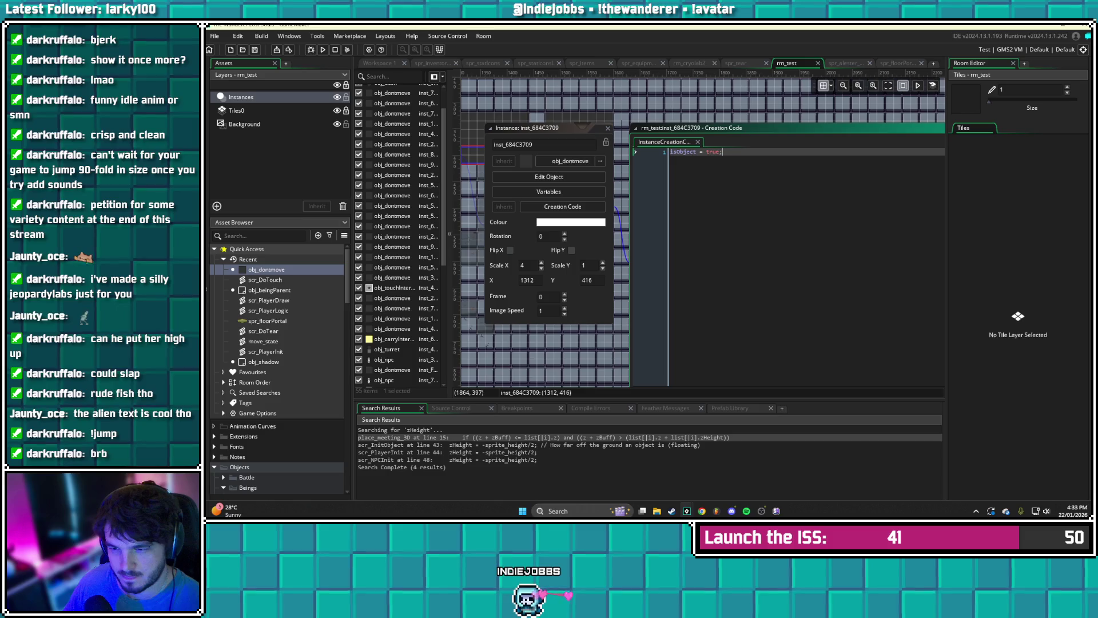
pyautogui.moveTo(489, 172); pyautogui.dragTo(653, 193)
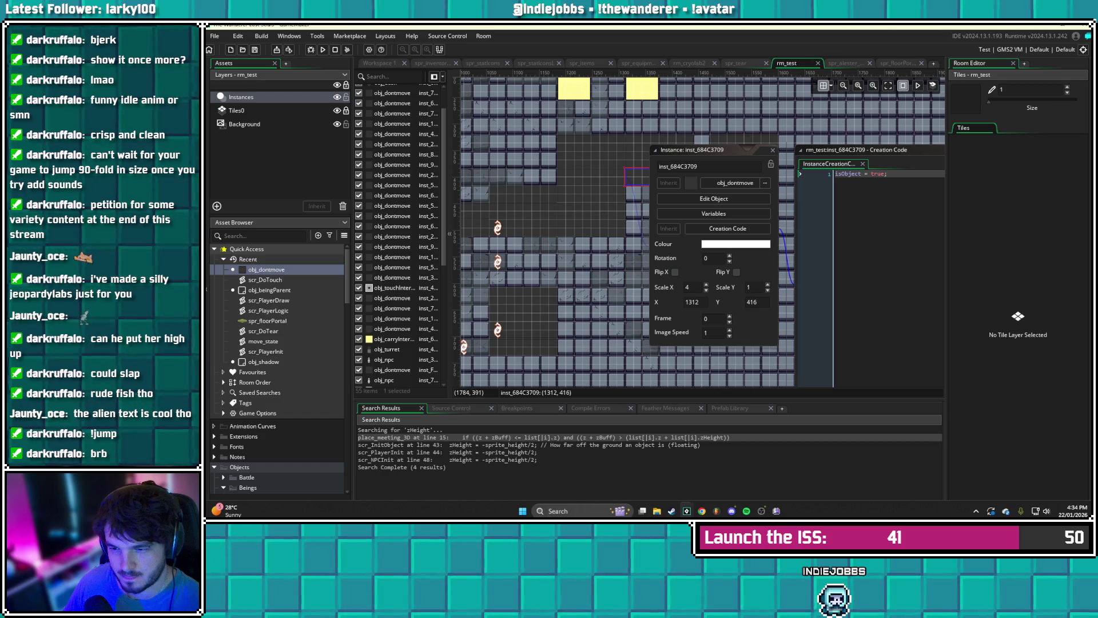
pyautogui.press('Return')
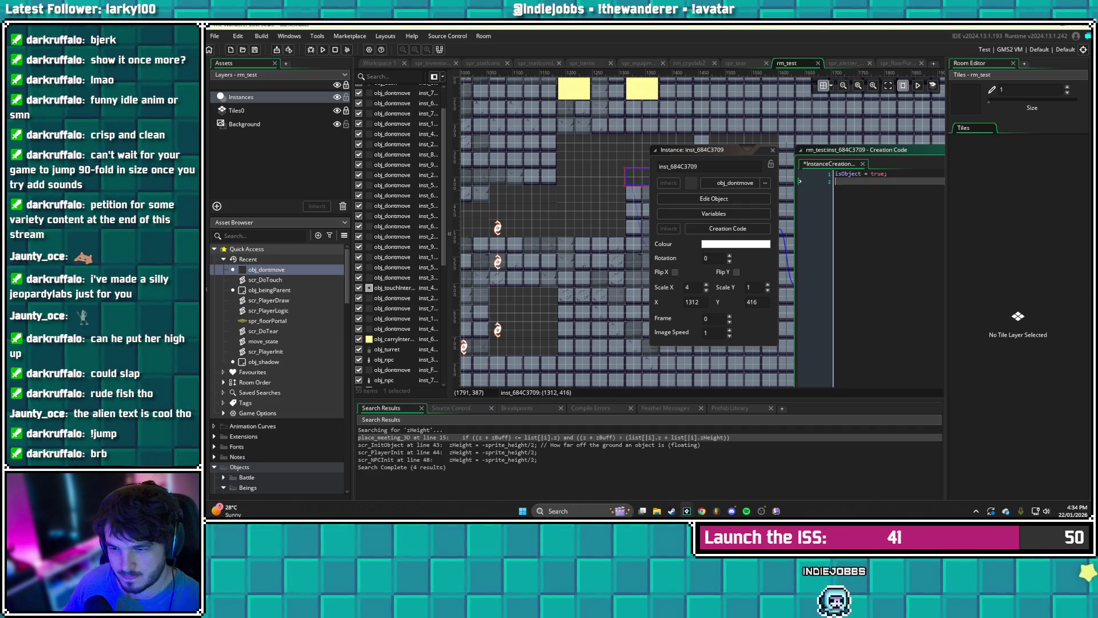
pyautogui.write('zHeight = -96')
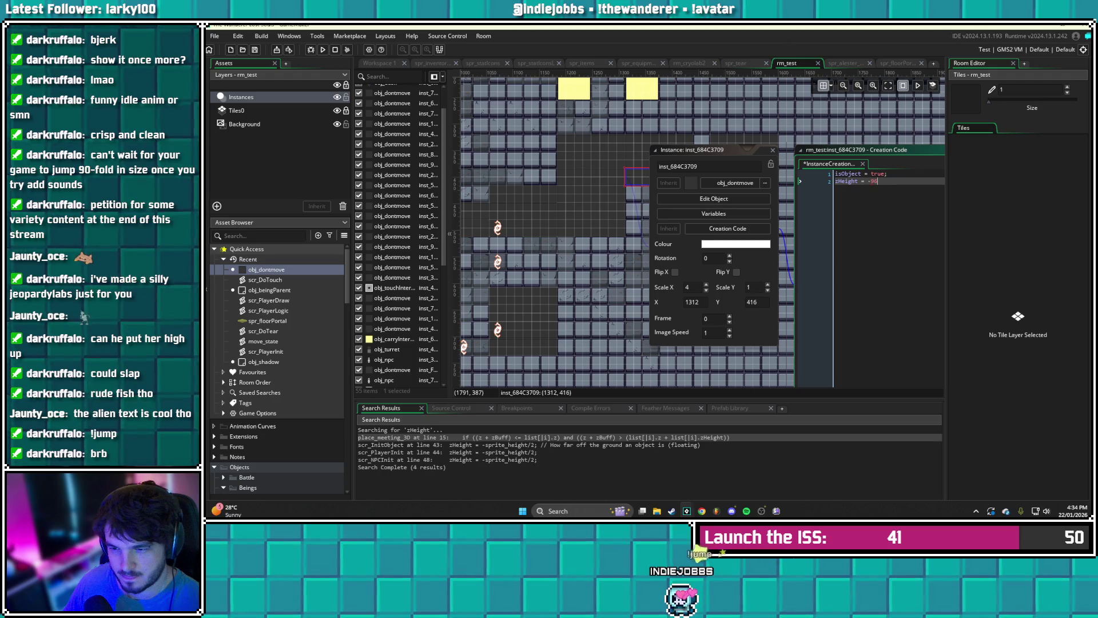
pyautogui.write(';')
pyautogui.hotkey('ctrl', 's')
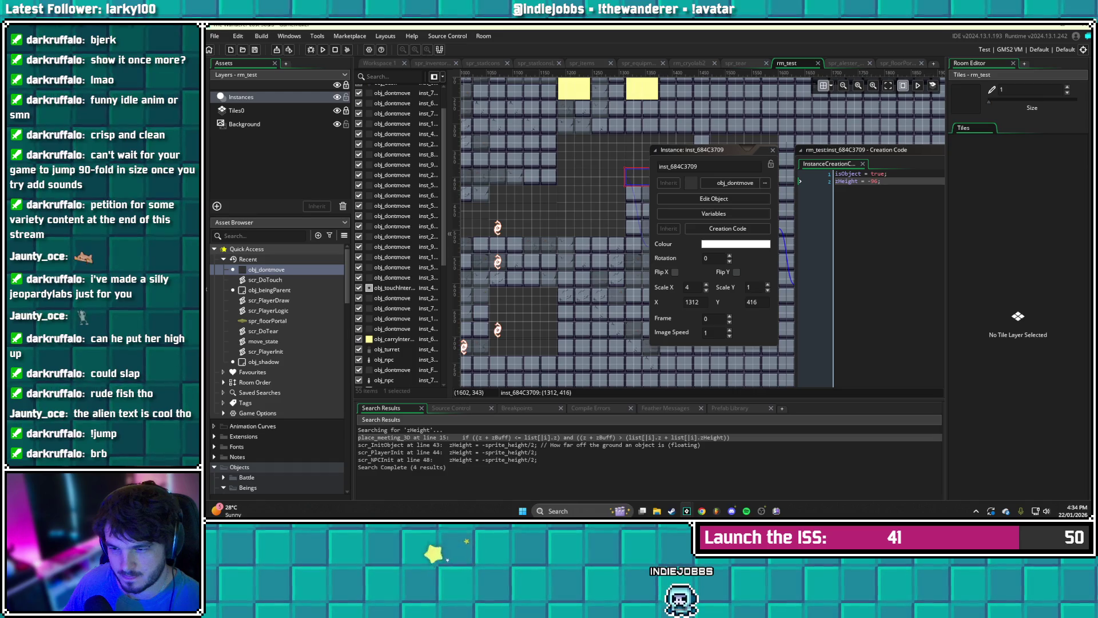
# - Add 'zHeight = -96;' to inst_6F6E05D2's creation code, save it, and close its windows
pyautogui.click(773, 150)
pyautogui.doubleClick(737, 170)
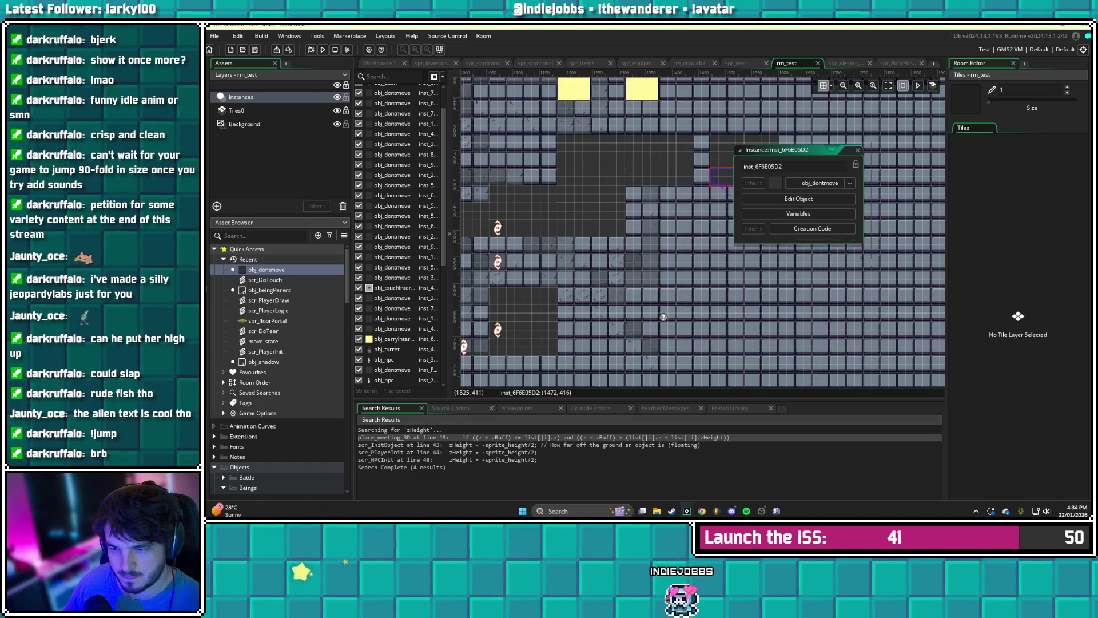
pyautogui.click(813, 228)
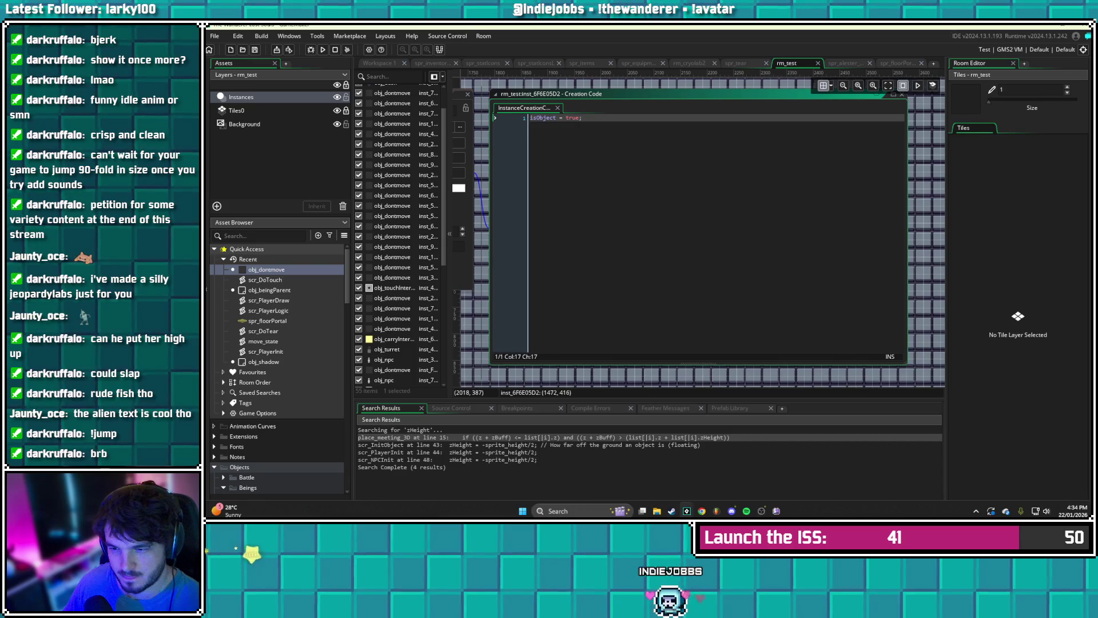
pyautogui.press('Return')
pyautogui.write('zHeight ')
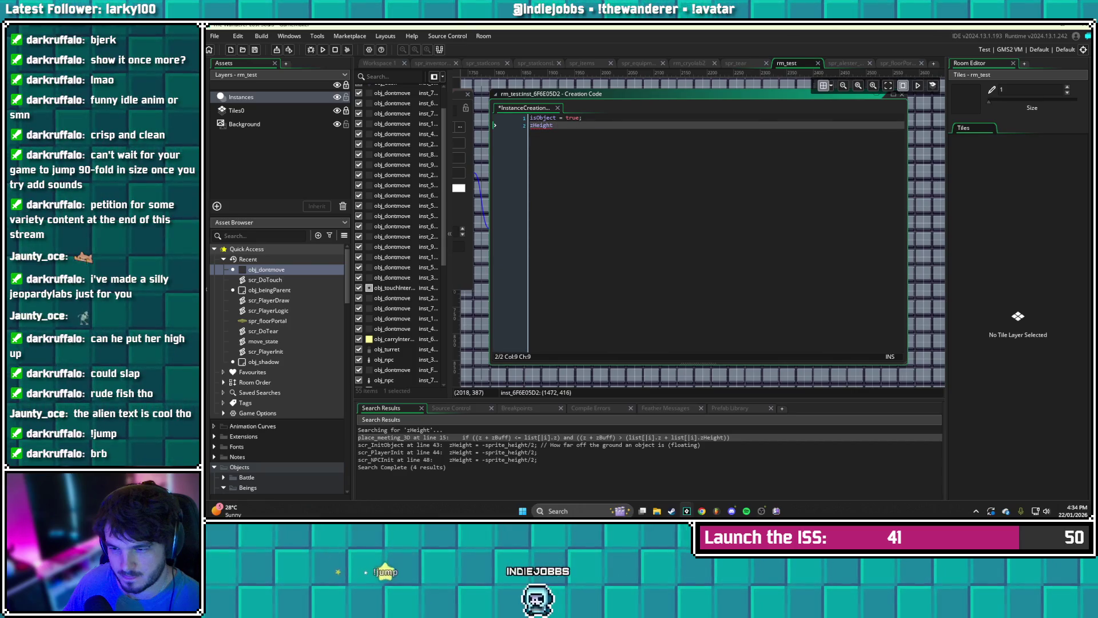
pyautogui.write('= -96')
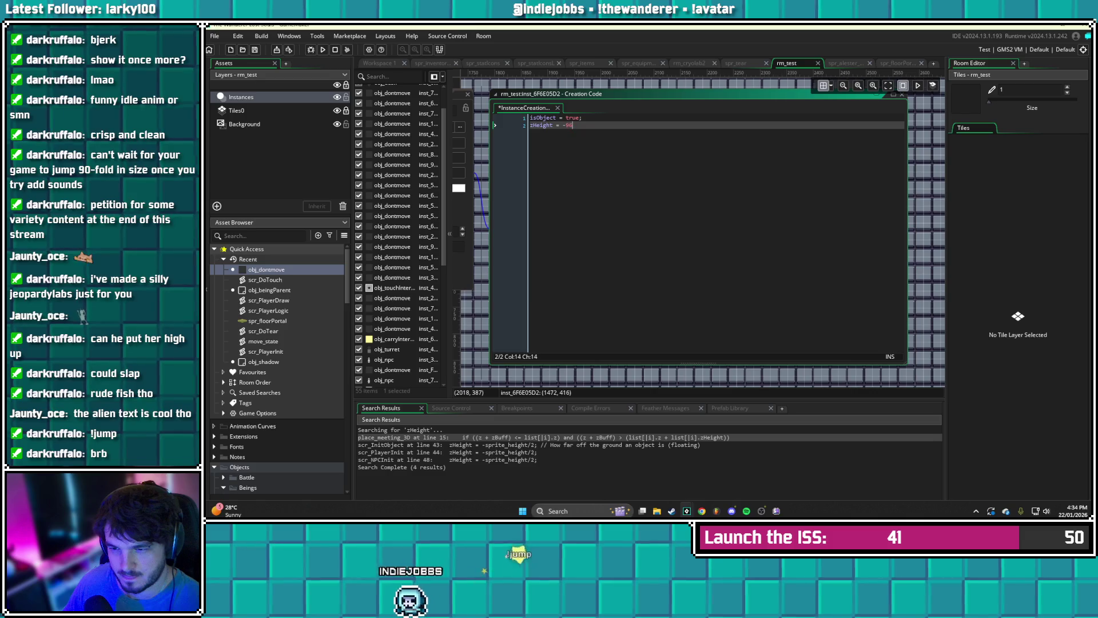
pyautogui.write(';')
pyautogui.hotkey('ctrl', 's')
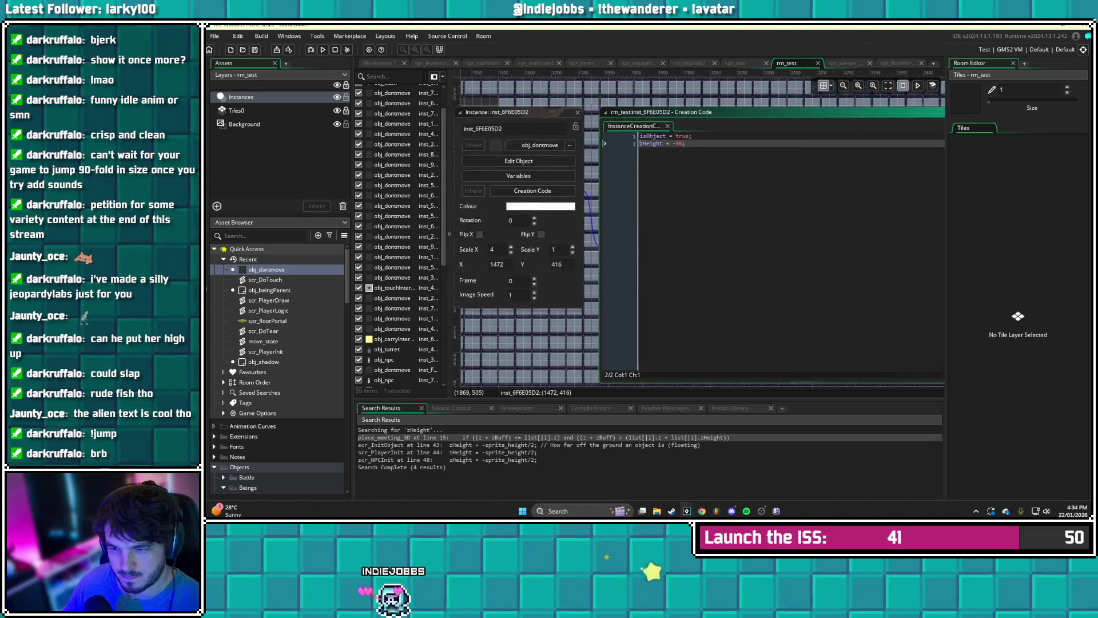
pyautogui.press('Escape')
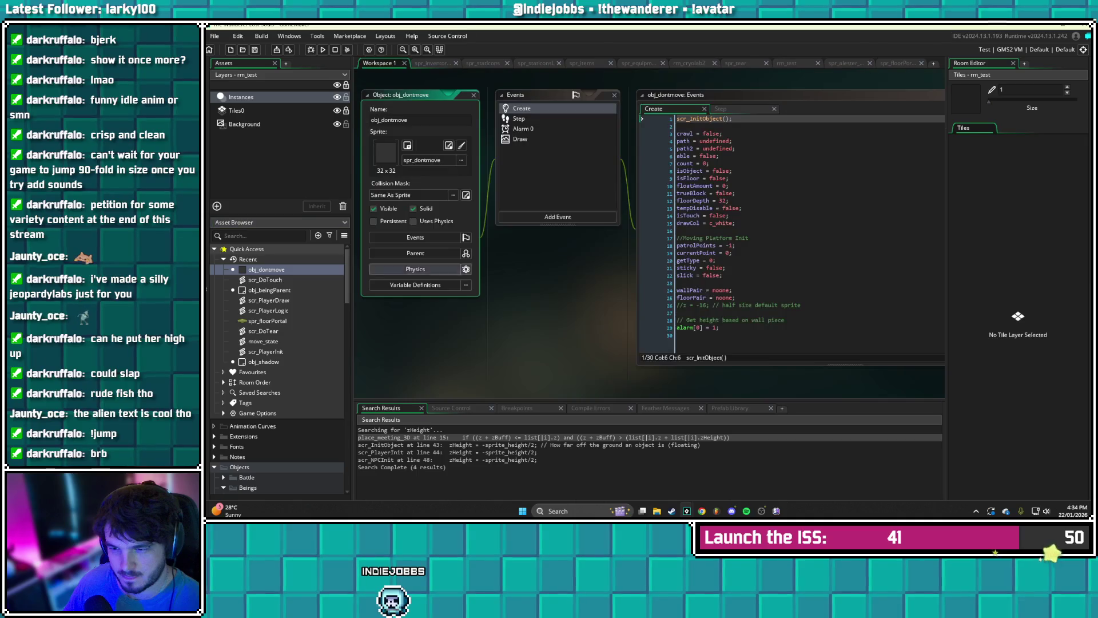
# - Switch to the obj_dontmove workspace and open its Alarm 0 event code
pyautogui.hotkey('ctrl', 'Tab')
pyautogui.doubleClick(521, 129)
pyautogui.doubleClick(401, 445)
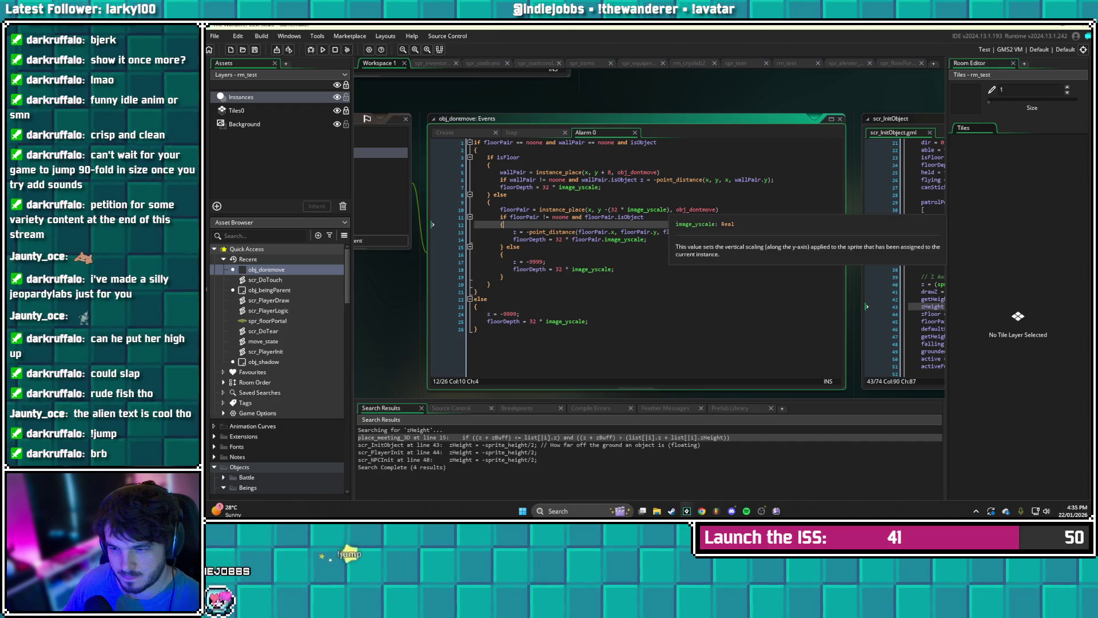
# - Enclose the wallPair z assignment in braces, leaving an empty line inside the block
pyautogui.click(640, 180)
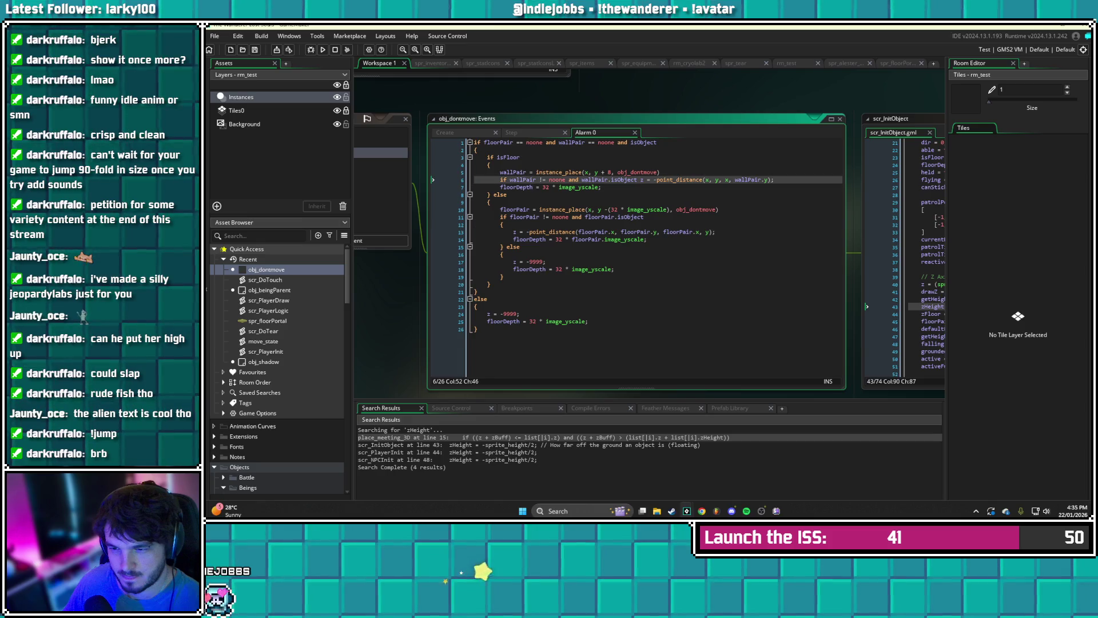
pyautogui.press('Return')
pyautogui.write('{')
pyautogui.press('Return')
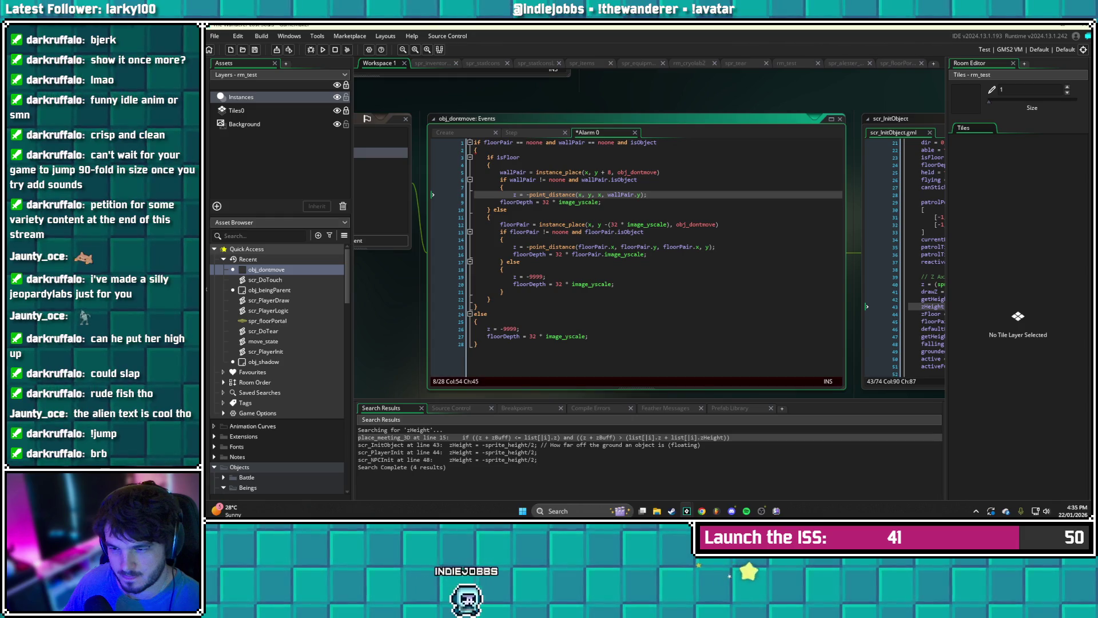
pyautogui.press('Return')
pyautogui.press('Return')
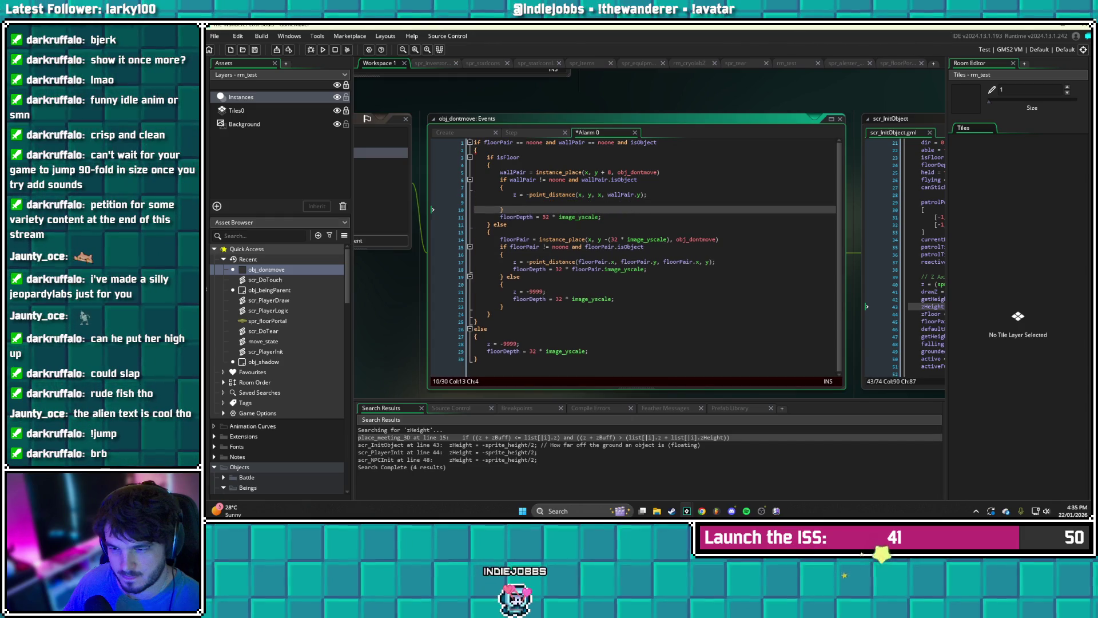
pyautogui.press('Up')
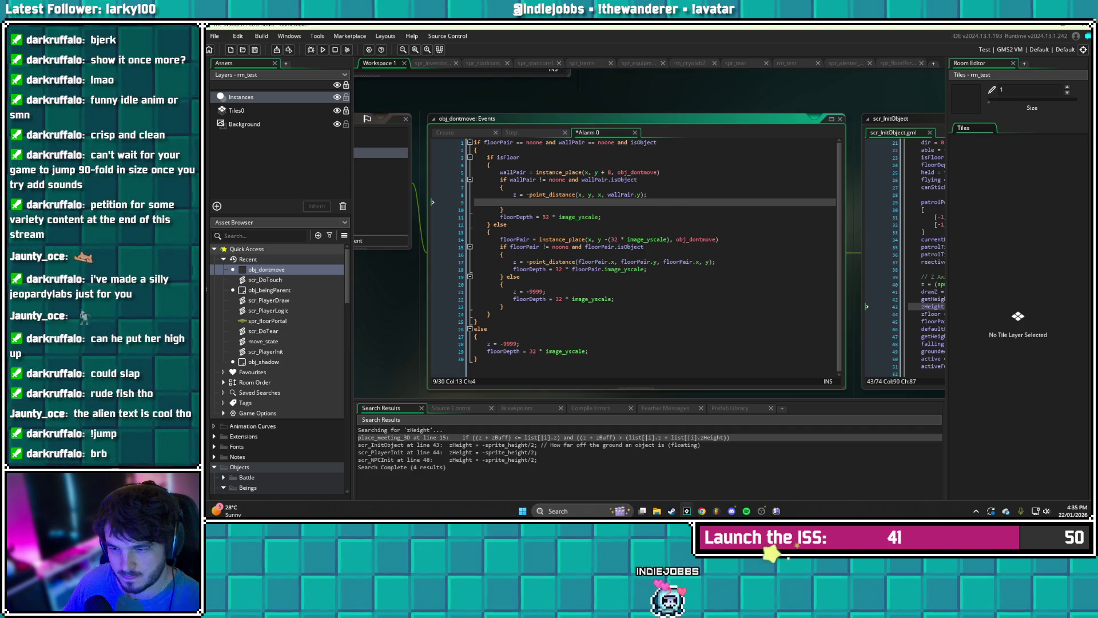
# - In Alarm 0, copy nonzero wallPair.zHeight into zHeight, repeat the check for floorPair, then save
pyautogui.write('if wallPair')
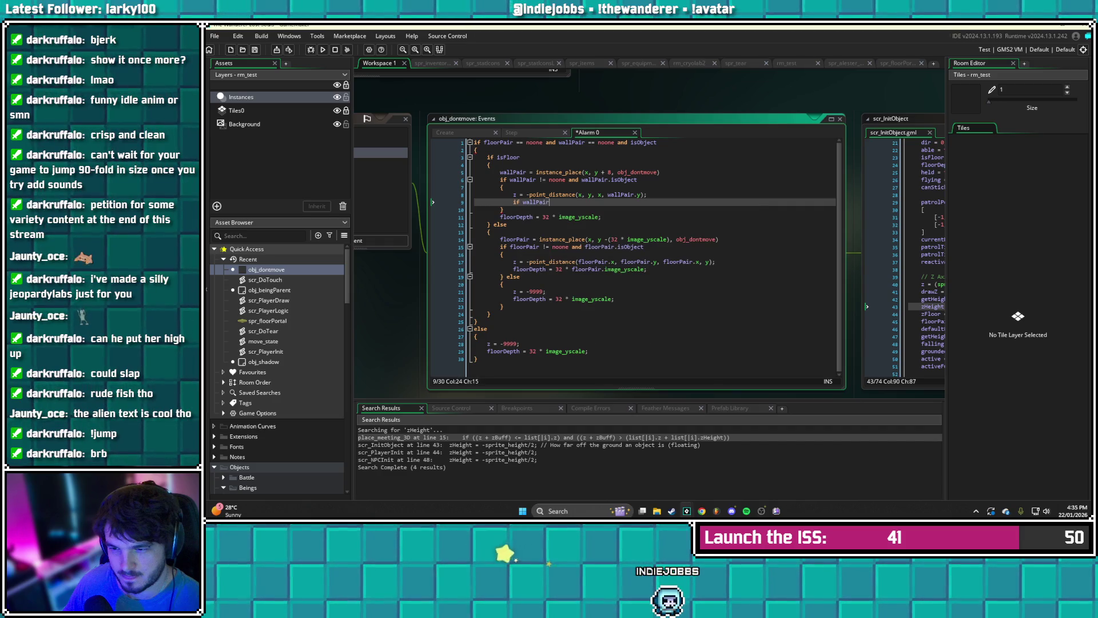
pyautogui.write('.zHeight != ')
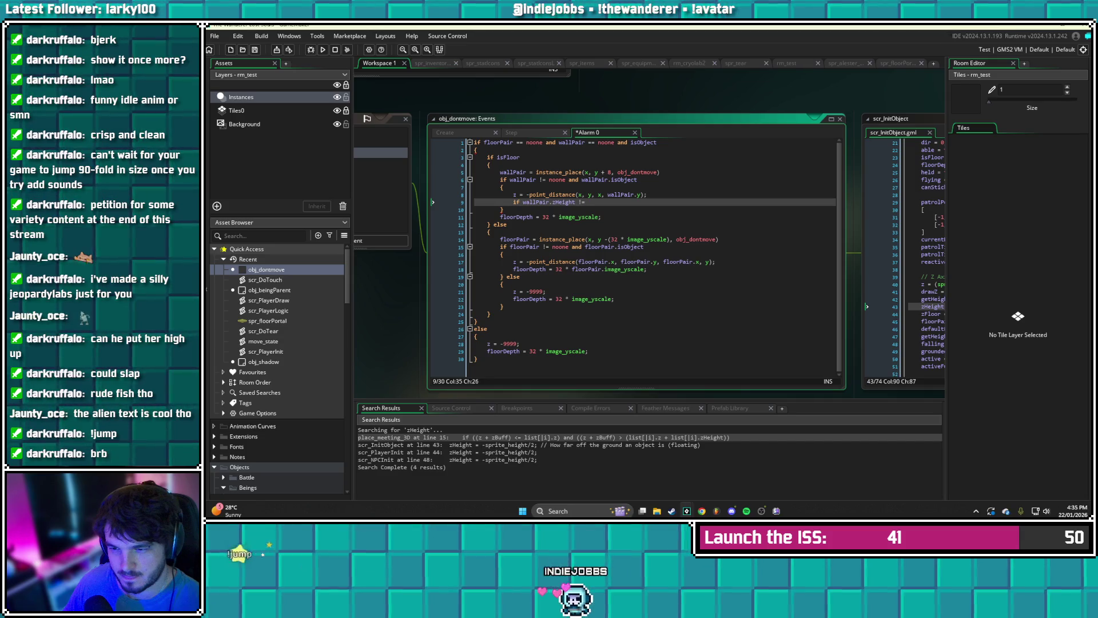
pyautogui.write('0 ')
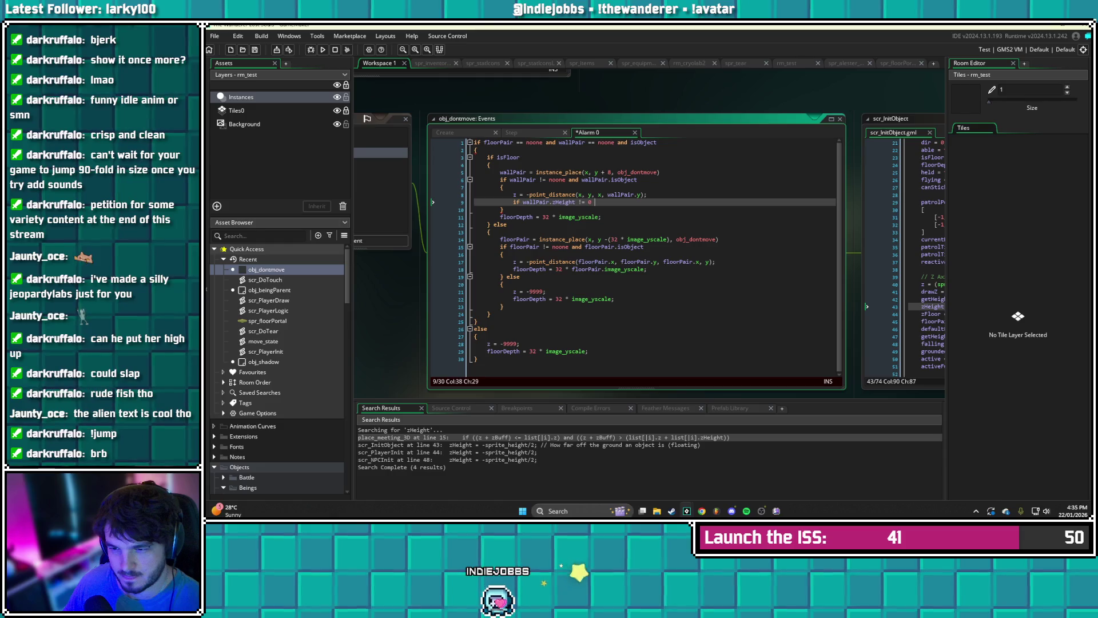
pyautogui.write('zHeight')
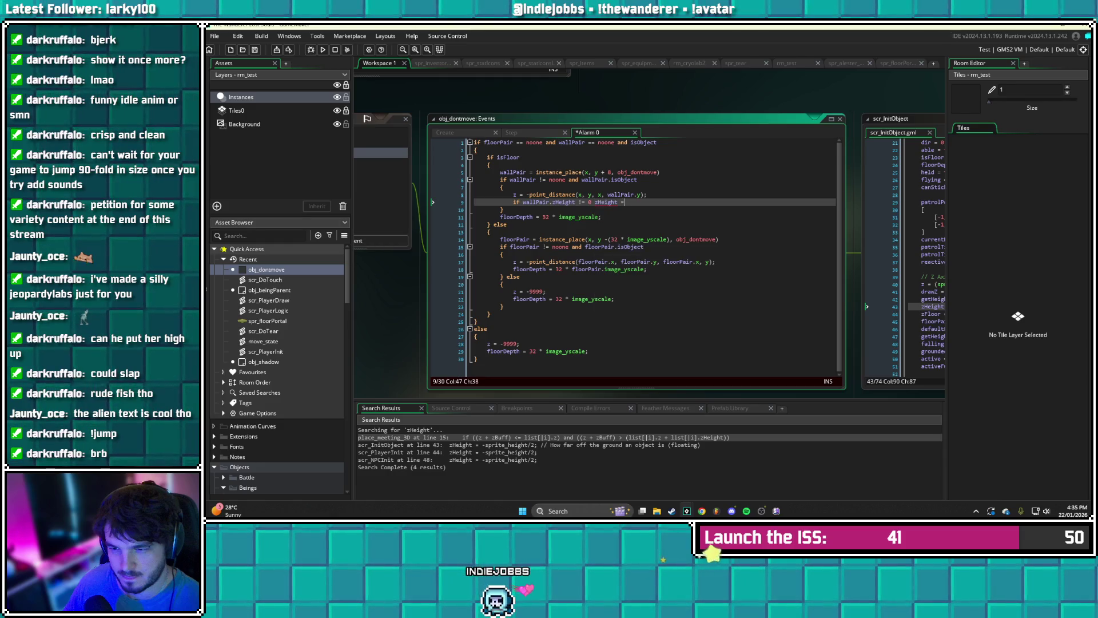
pyautogui.write(' = wallPair.zHeig')
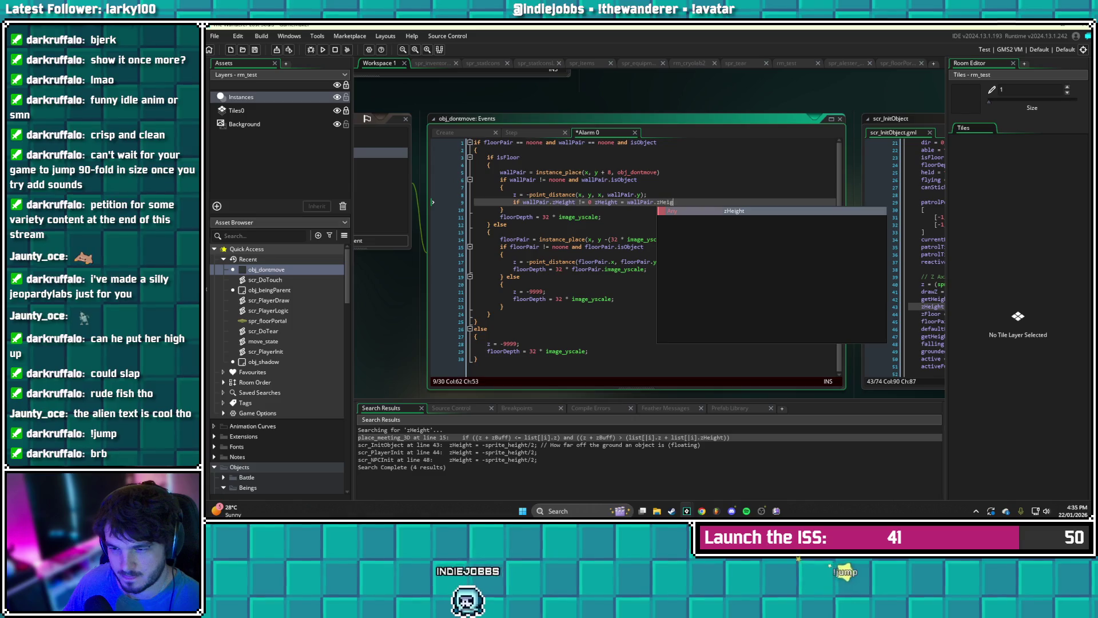
pyautogui.write('ht;')
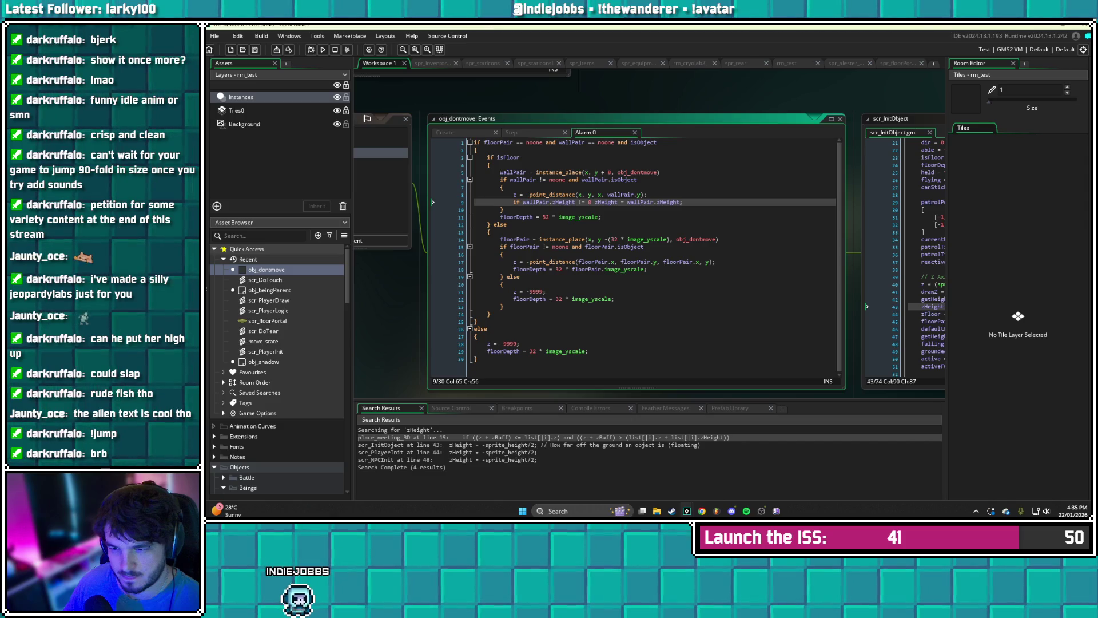
pyautogui.hotkey('shift', 'Home')
pyautogui.hotkey('ctrl', 'c')
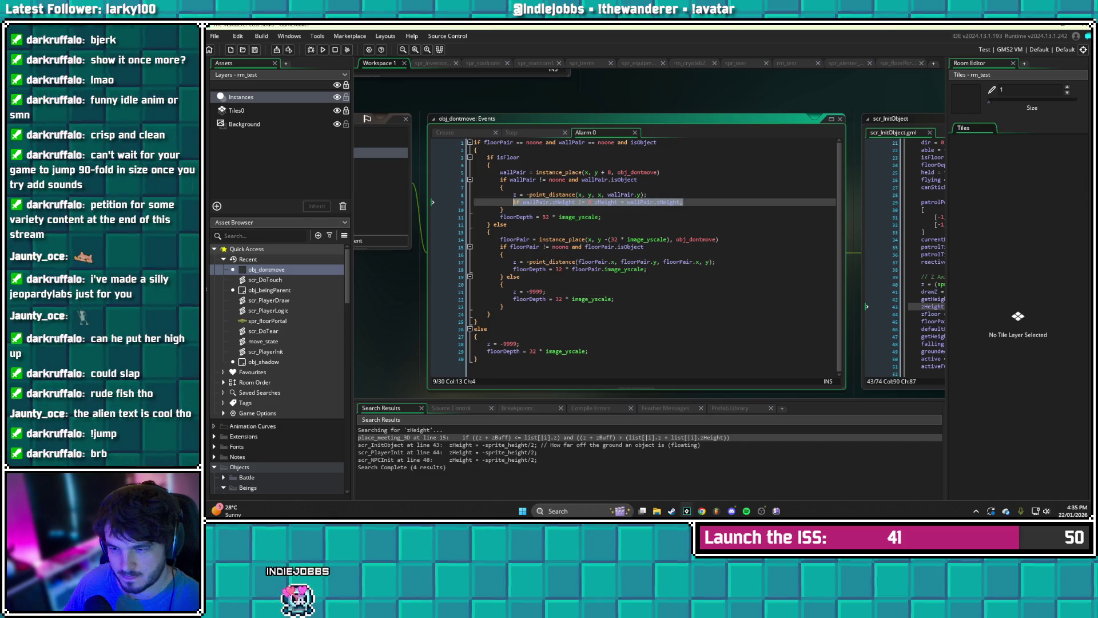
pyautogui.click(647, 268)
pyautogui.press('Return')
pyautogui.hotkey('ctrl', 'v')
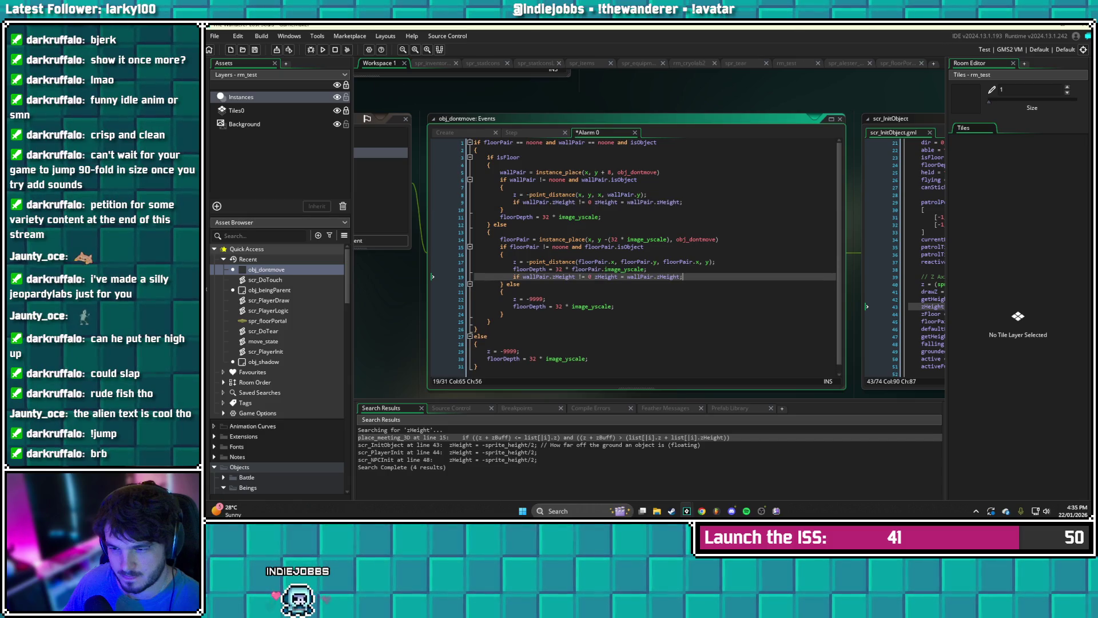
pyautogui.click(627, 276)
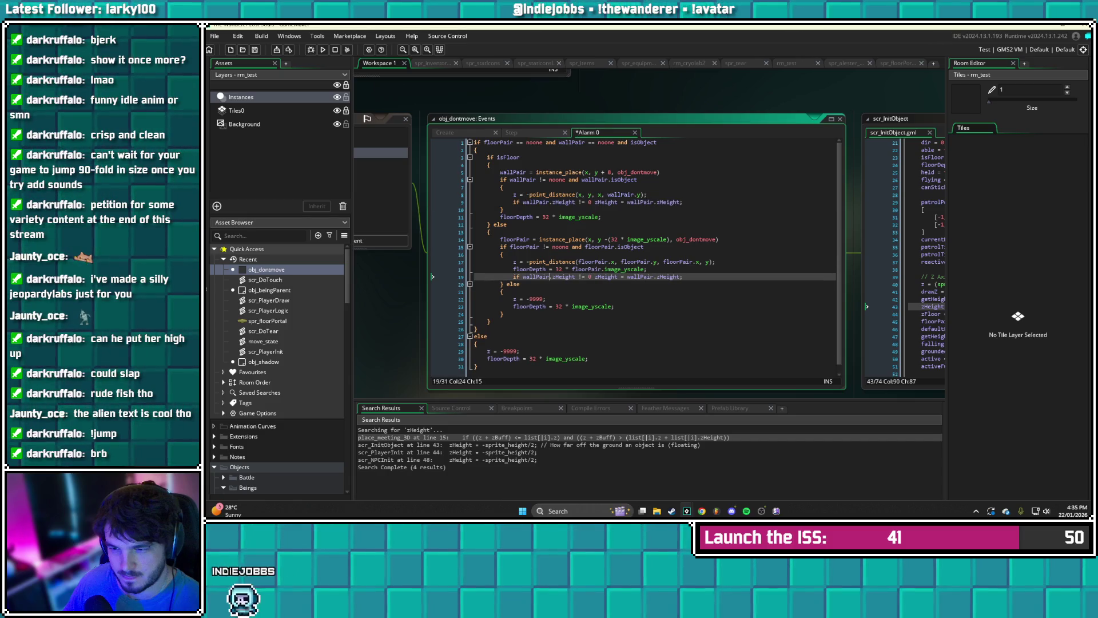
pyautogui.click(536, 276)
pyautogui.press('BackSpace')
pyautogui.press('BackSpace')
pyautogui.press('BackSpace')
pyautogui.write('floor')
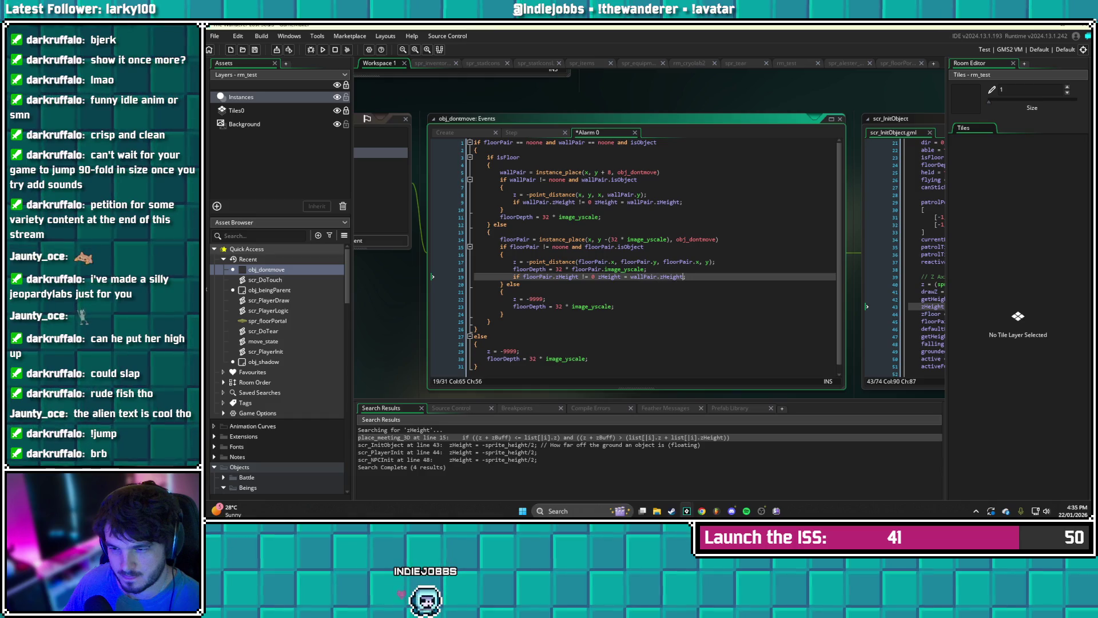
pyautogui.write(';')
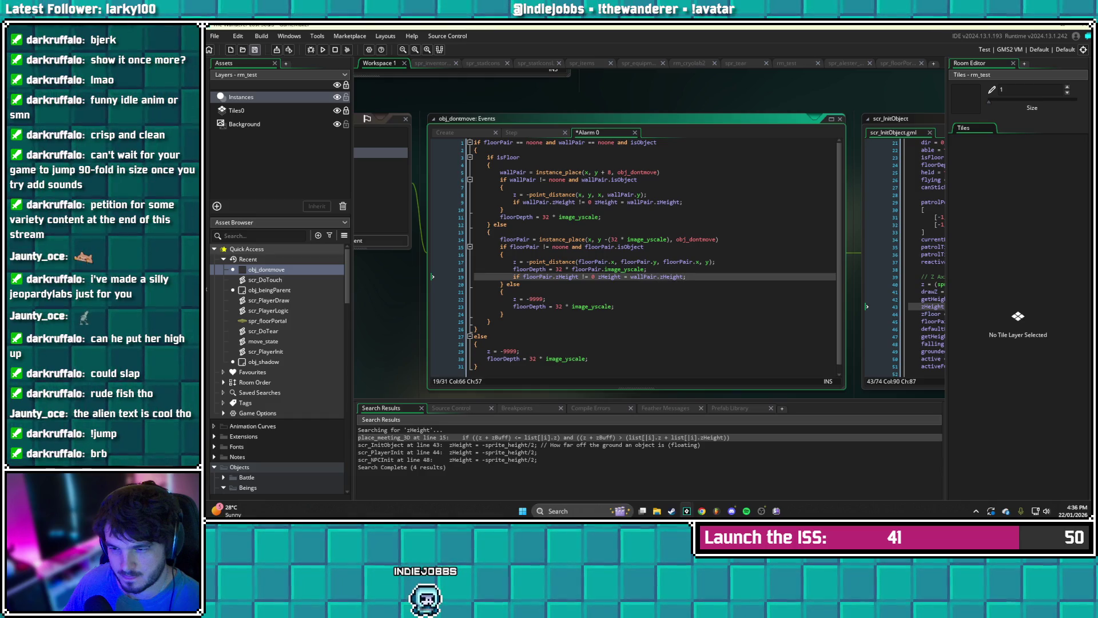
pyautogui.hotkey('ctrl', 's')
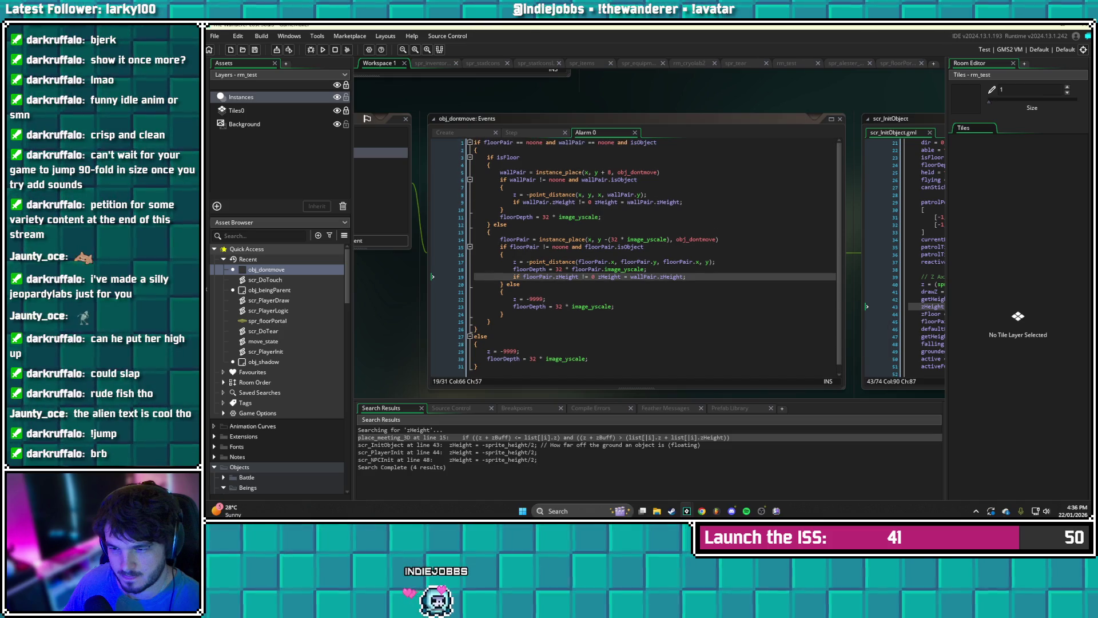
# - Review the else branch and floorPair lines in Alarm 0, then open the Draw event code
pyautogui.click(488, 224)
pyautogui.click(488, 232)
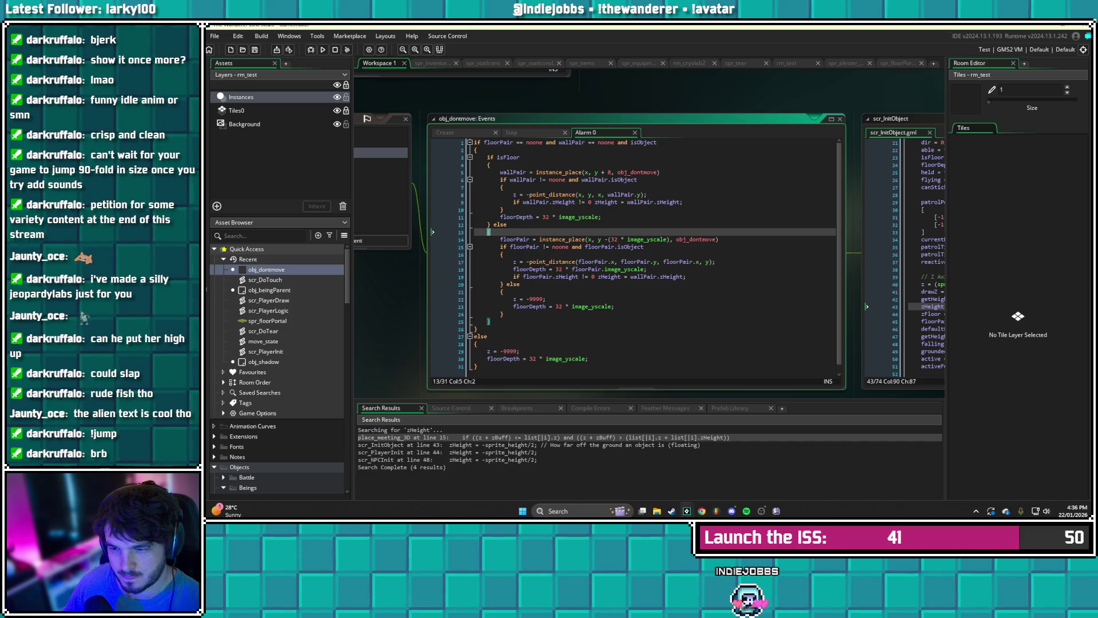
pyautogui.click(590, 358)
pyautogui.click(520, 352)
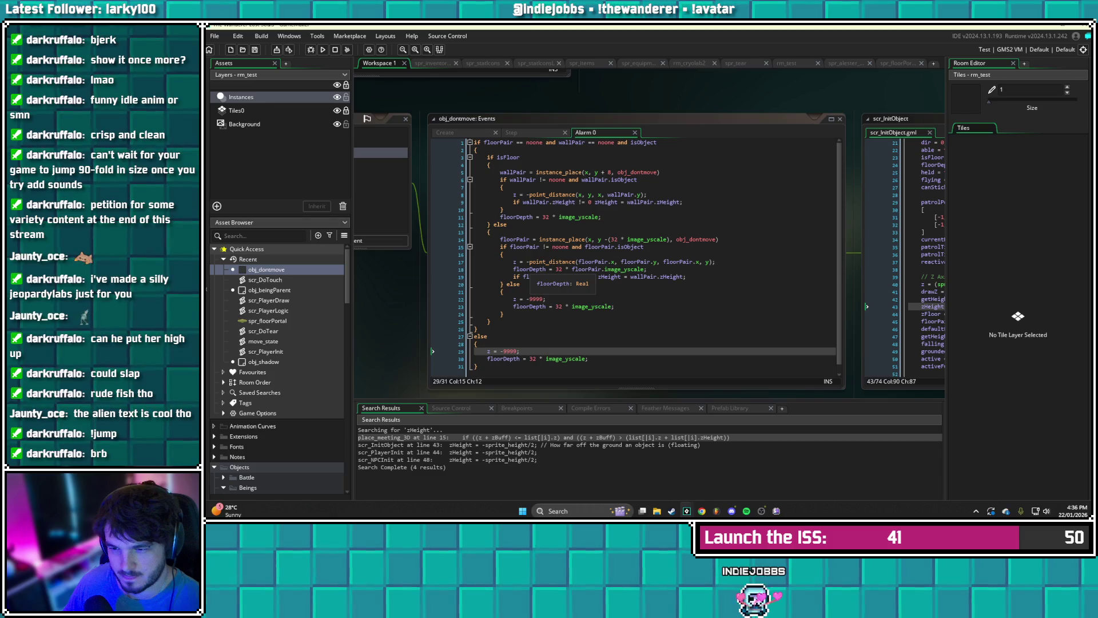
pyautogui.click(570, 276)
pyautogui.moveTo(570, 276); pyautogui.dragTo(616, 268)
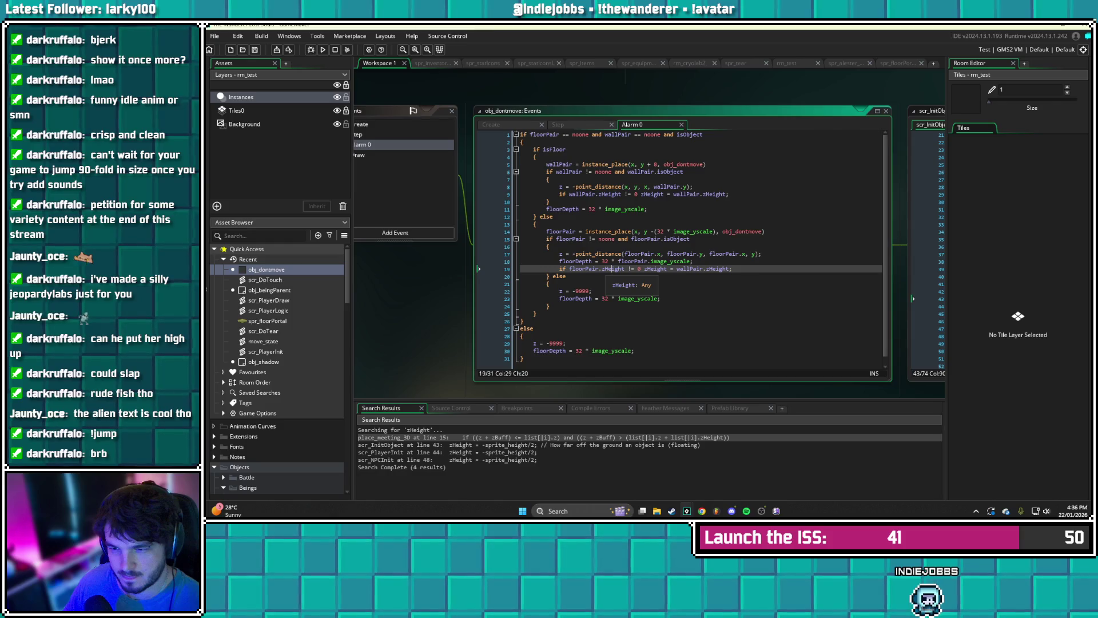
pyautogui.click(622, 253)
pyautogui.moveTo(623, 253); pyautogui.dragTo(730, 255)
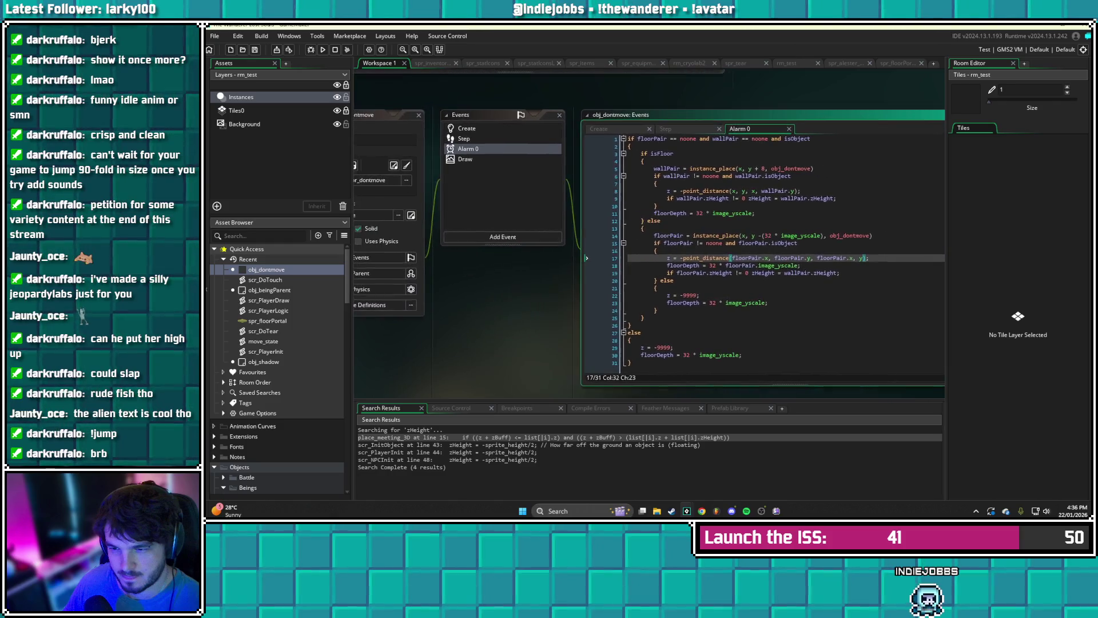
pyautogui.click(465, 159)
pyautogui.moveTo(466, 159)
pyautogui.mouseDown()
pyautogui.moveTo(371, 160)
pyautogui.moveTo(328, 180)
pyautogui.mouseUp()
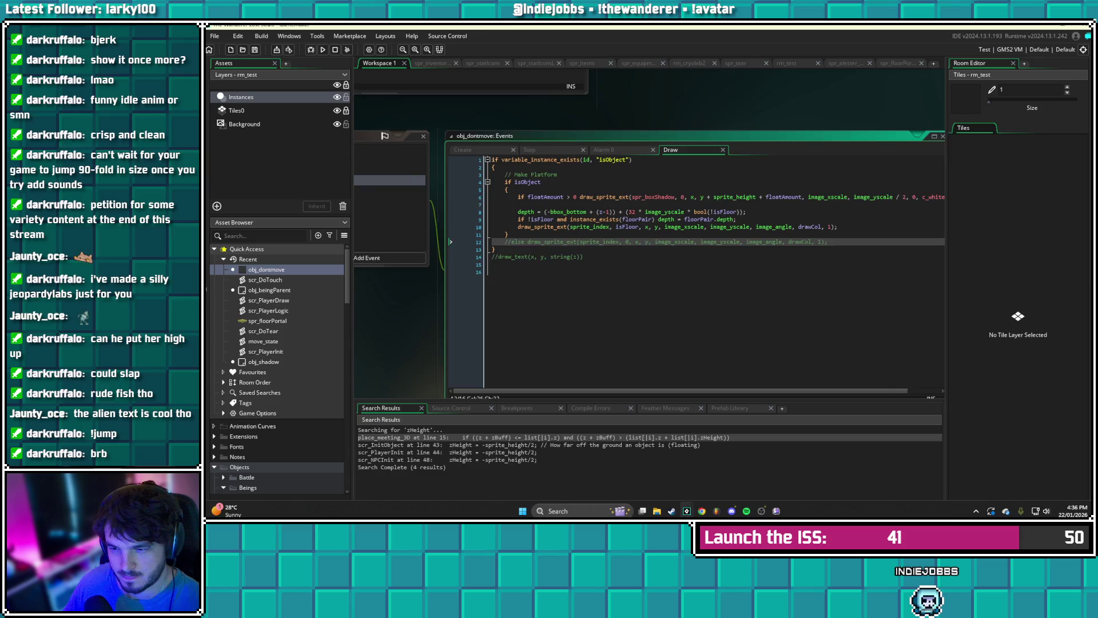
pyautogui.moveTo(493, 250); pyautogui.dragTo(387, 250)
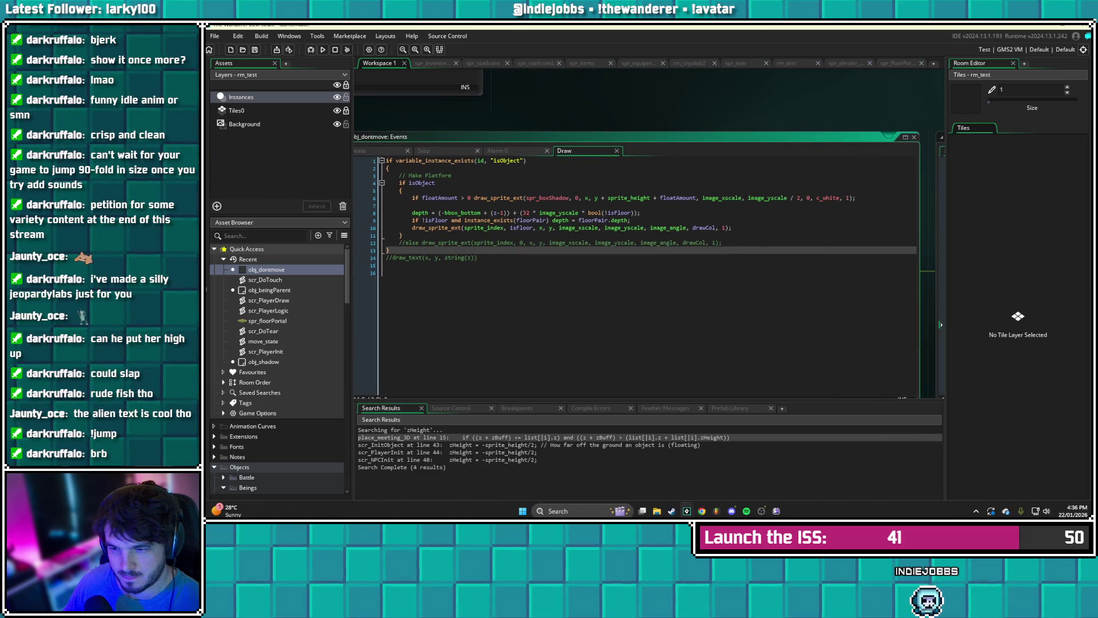
pyautogui.click(408, 266)
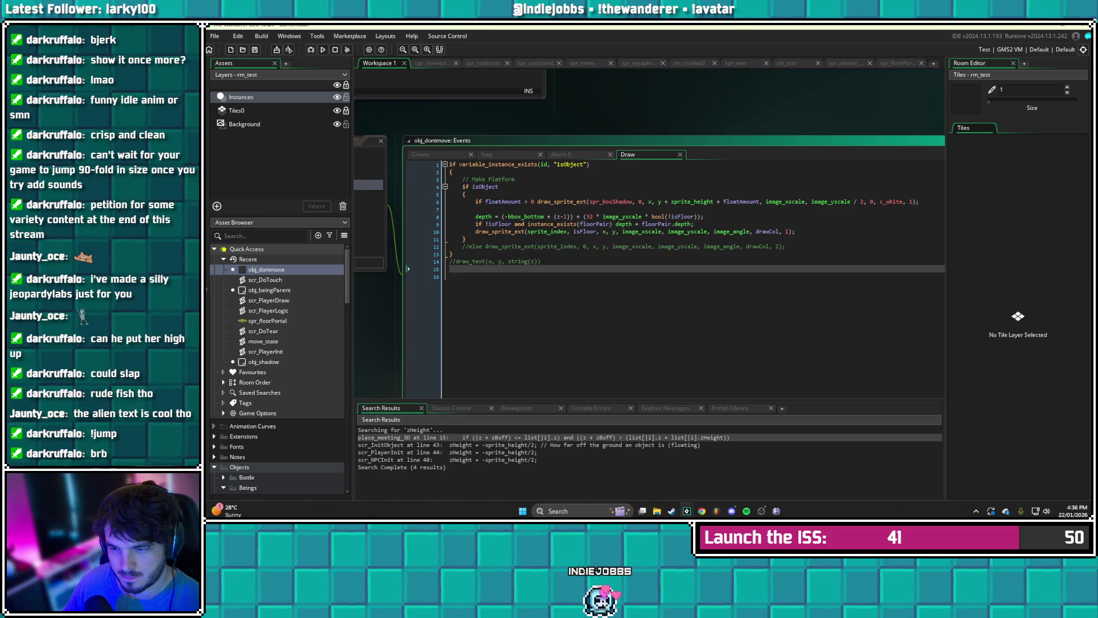
# - Below the sprite-drawing line, add an 'if isFloor' block with a '//Draw Shadow' comment
pyautogui.click(795, 231)
pyautogui.press('Return')
pyautogui.press('Return')
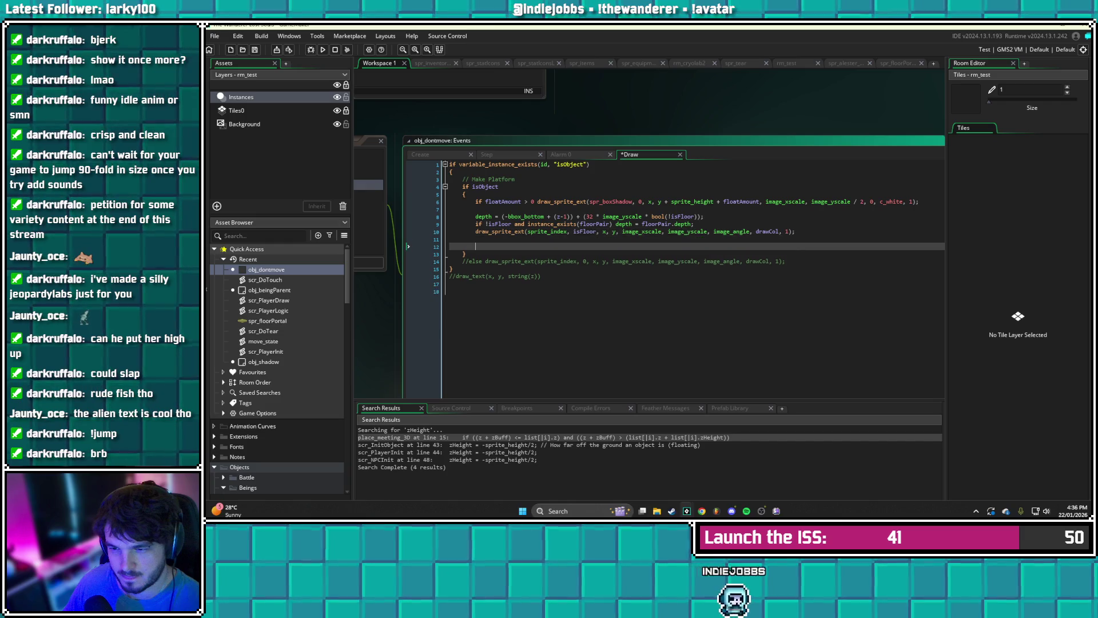
pyautogui.write('if isFloor')
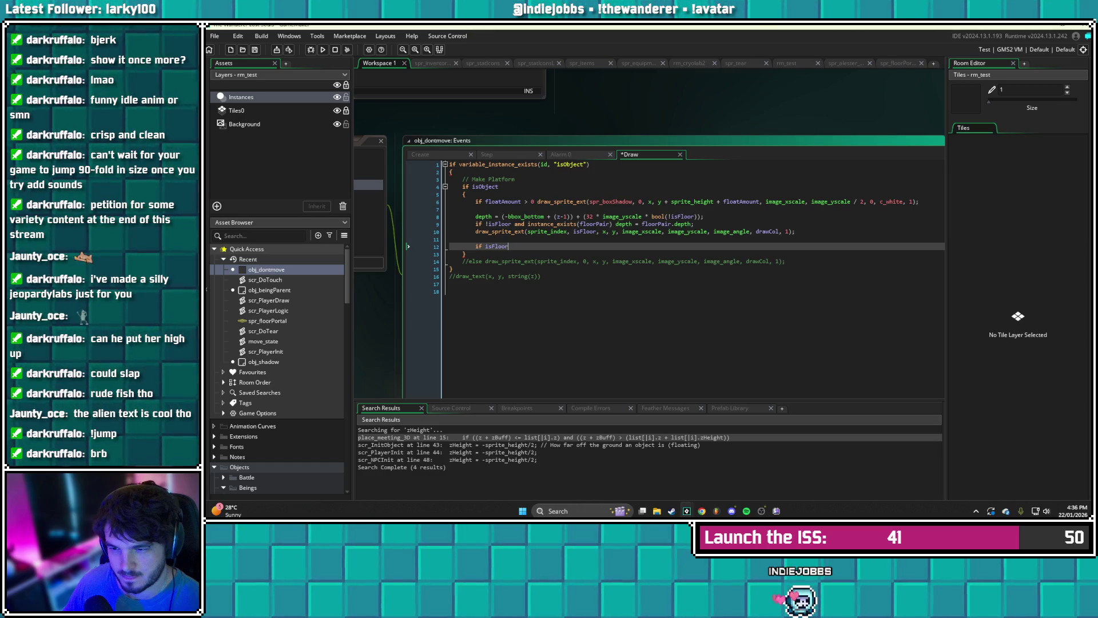
pyautogui.press('Return')
pyautogui.write('{')
pyautogui.press('Return')
pyautogui.press('Return')
pyautogui.write('}')
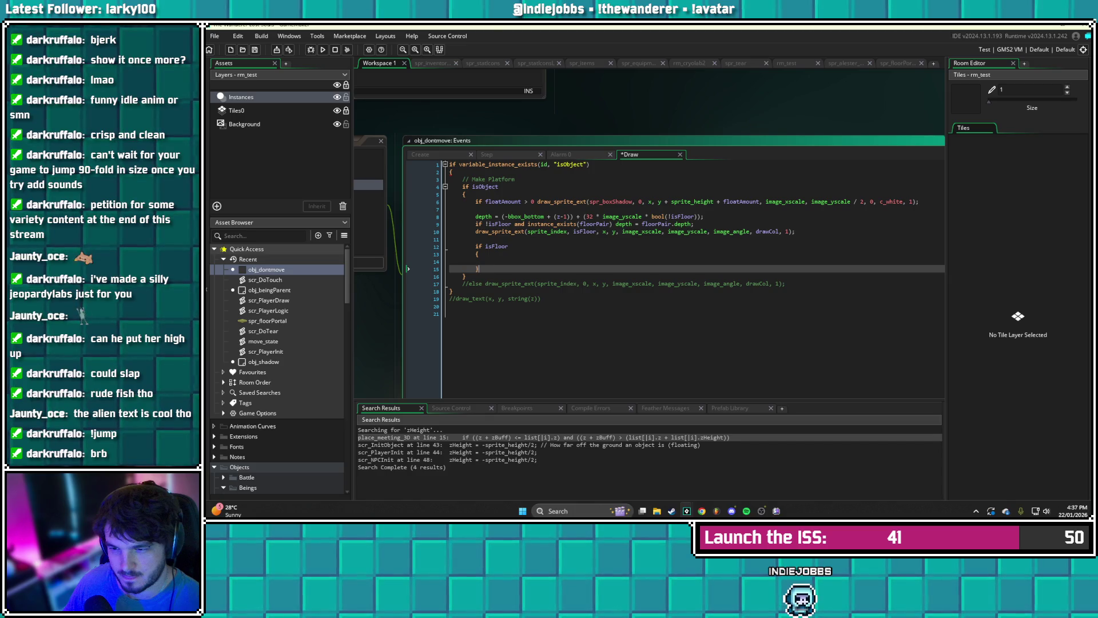
pyautogui.press('Up')
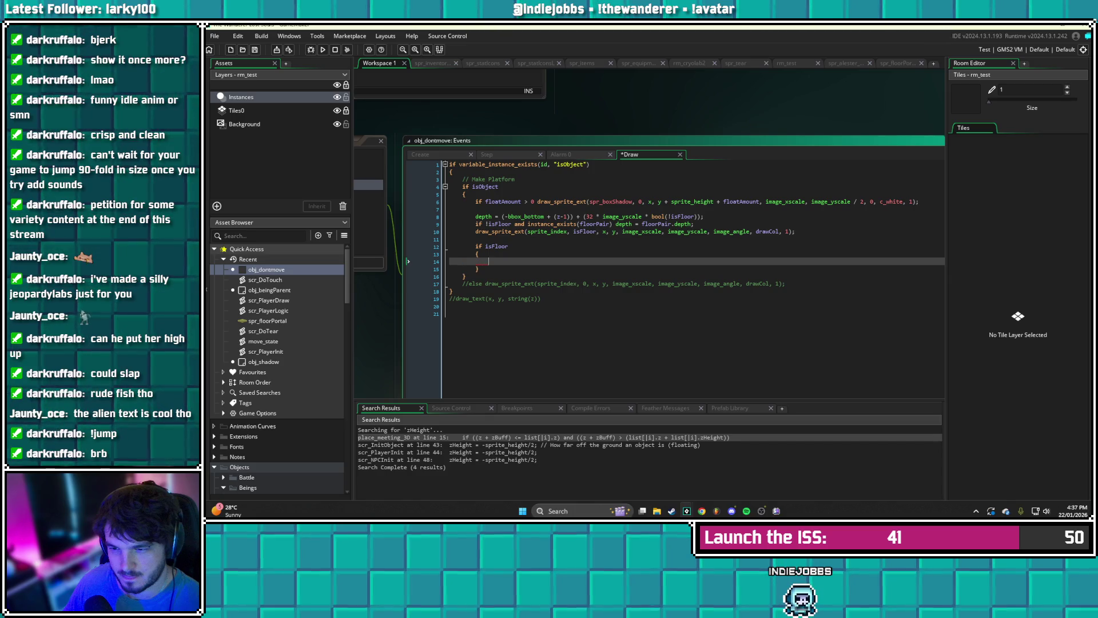
pyautogui.write('/Draw Shadow')
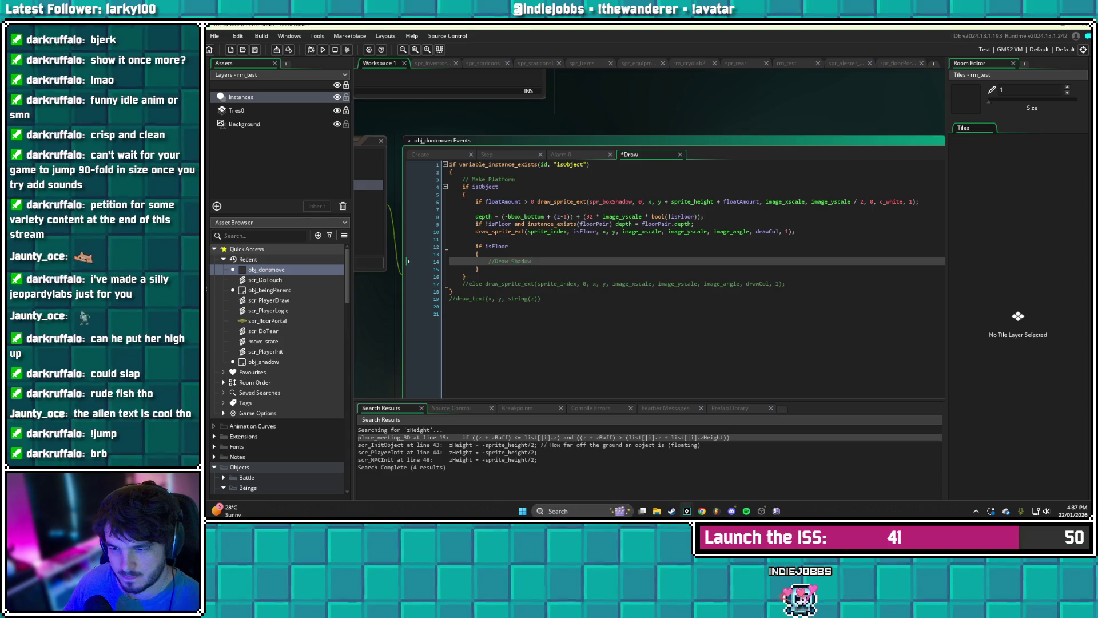
pyautogui.press('Return')
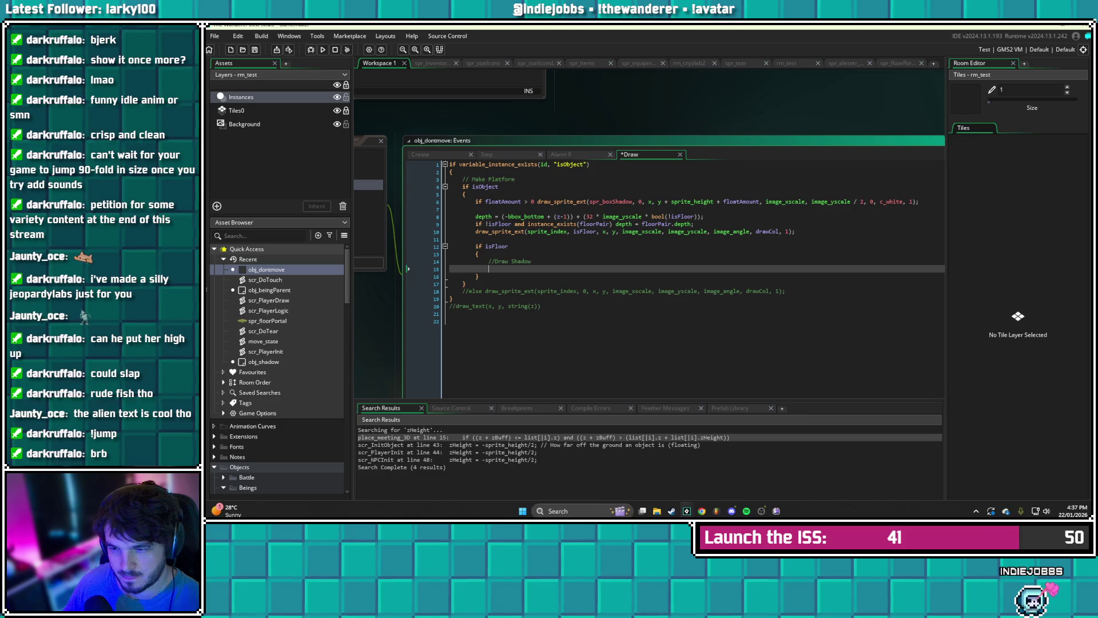
# - Inside the isFloor block, set draw_set_alpha(0.5) and begin a draw_rectangle call
pyautogui.write('draw_rect')
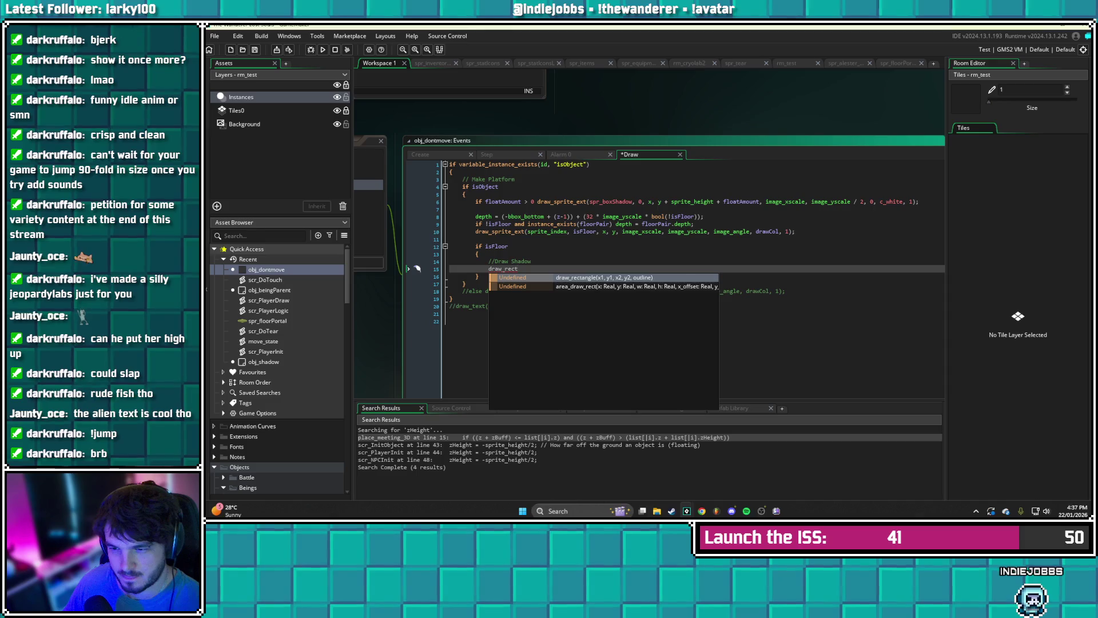
pyautogui.press('BackSpace')
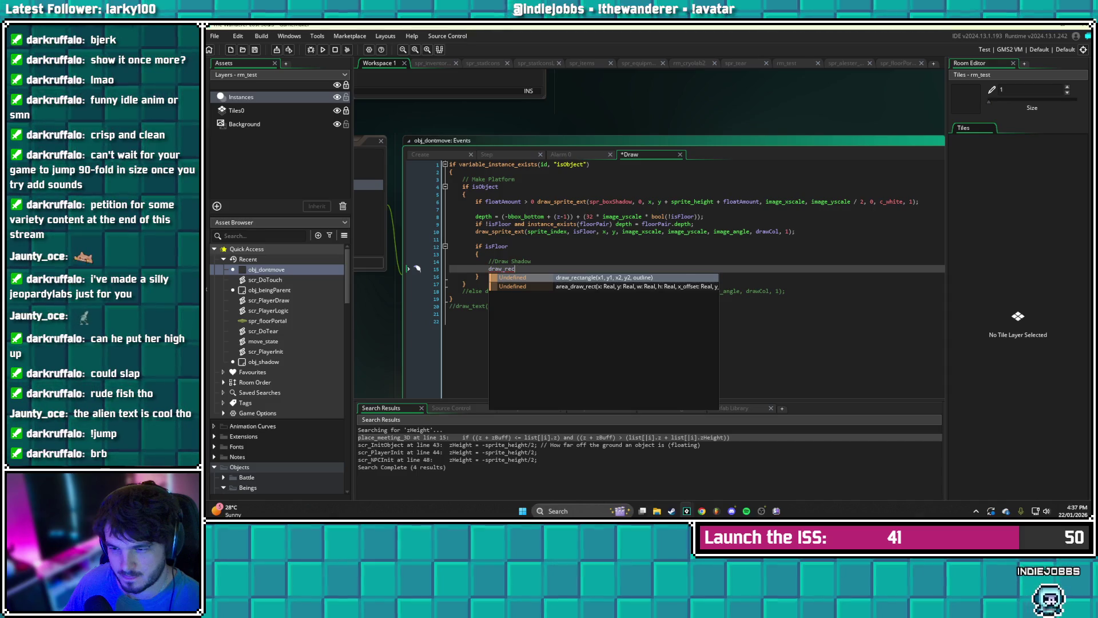
pyautogui.press('BackSpace')
pyautogui.press('BackSpace')
pyautogui.press('BackSpace')
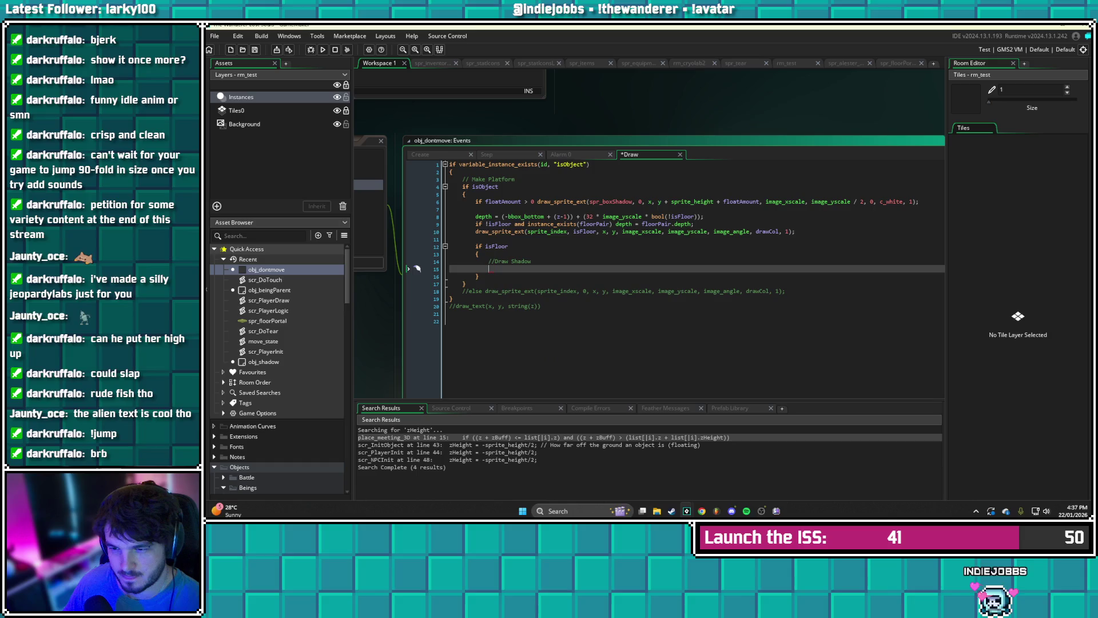
pyautogui.write('d')
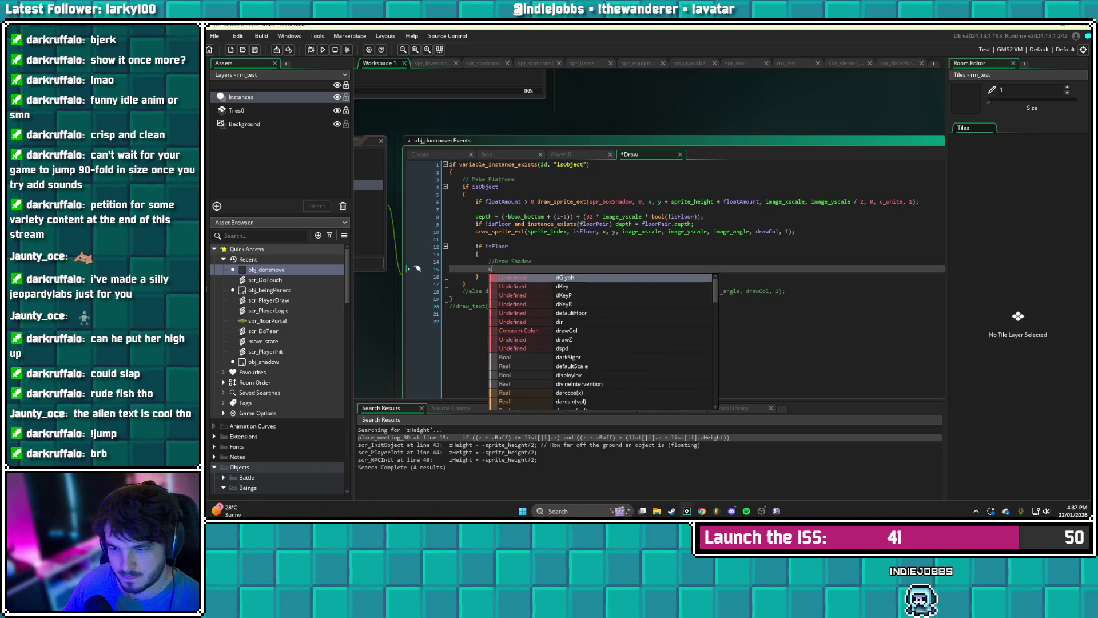
pyautogui.write('raw_set')
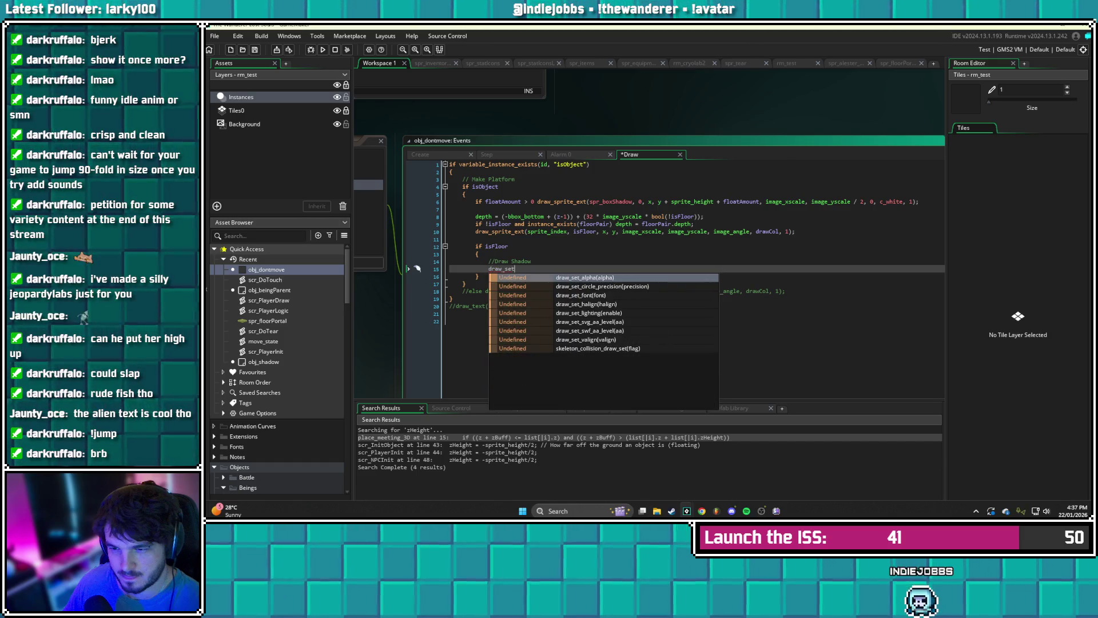
pyautogui.press('Return')
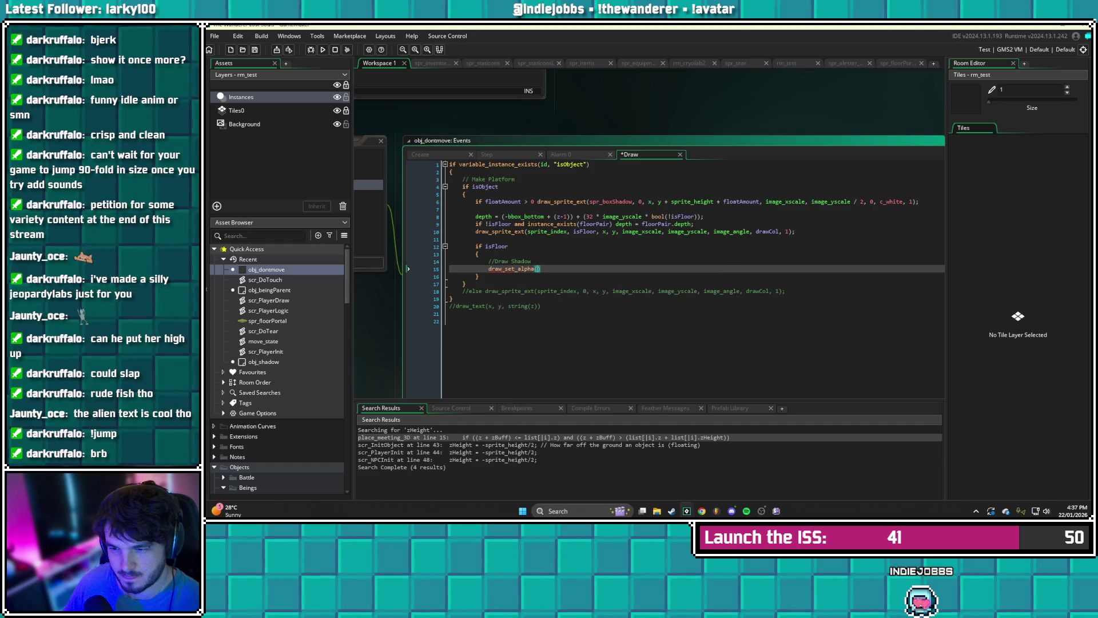
pyautogui.write('0.5)')
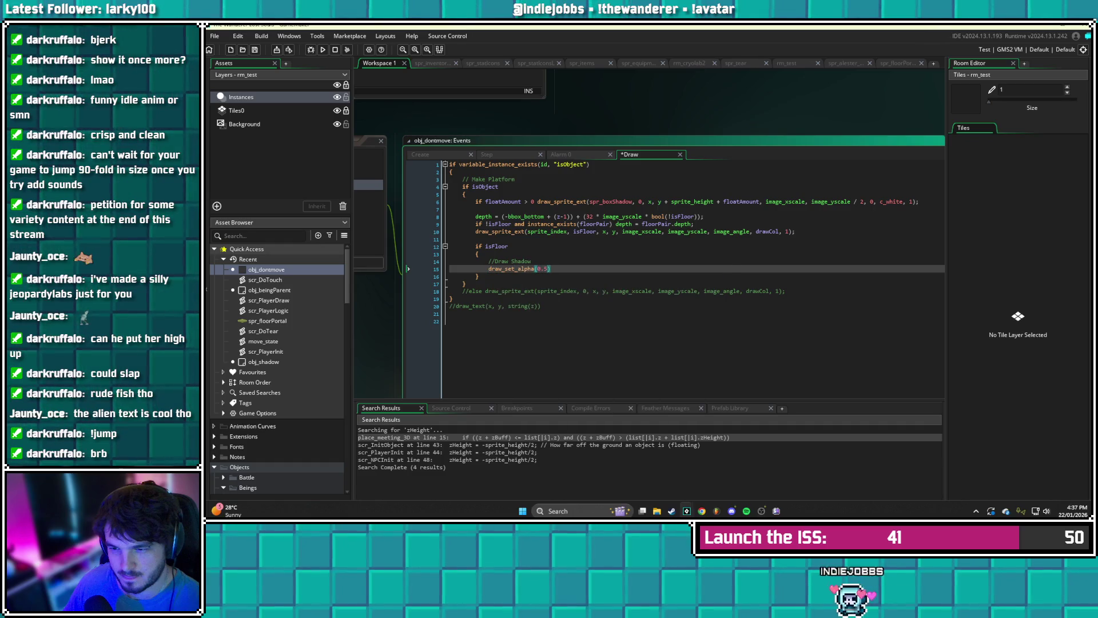
pyautogui.write(';')
pyautogui.press('Return')
pyautogui.write('dra')
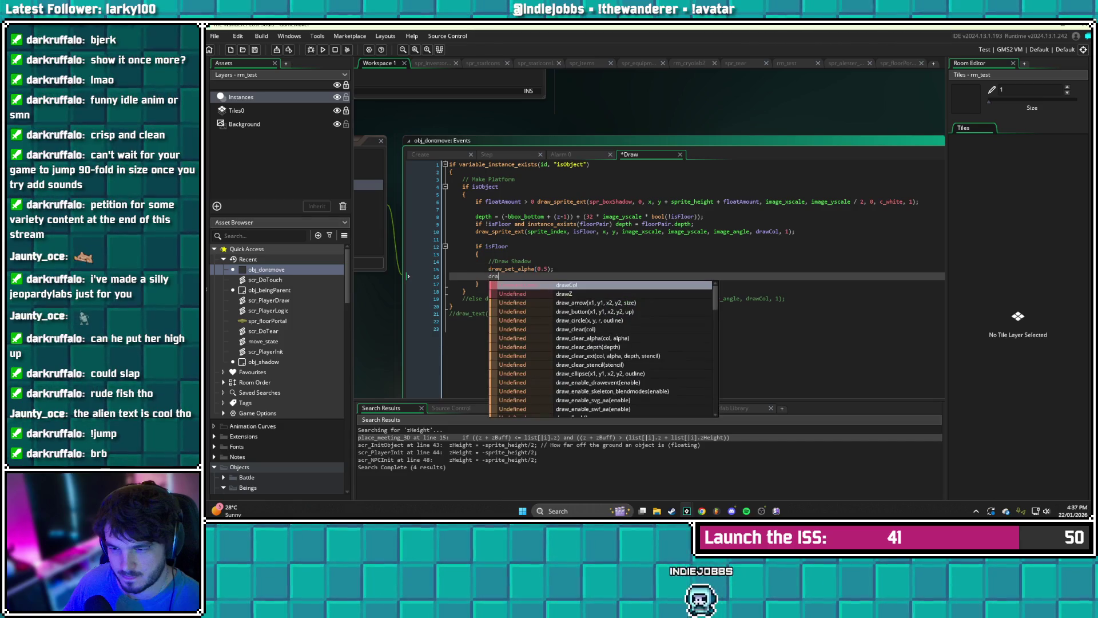
pyautogui.write('w_rectang')
pyautogui.press('Return')
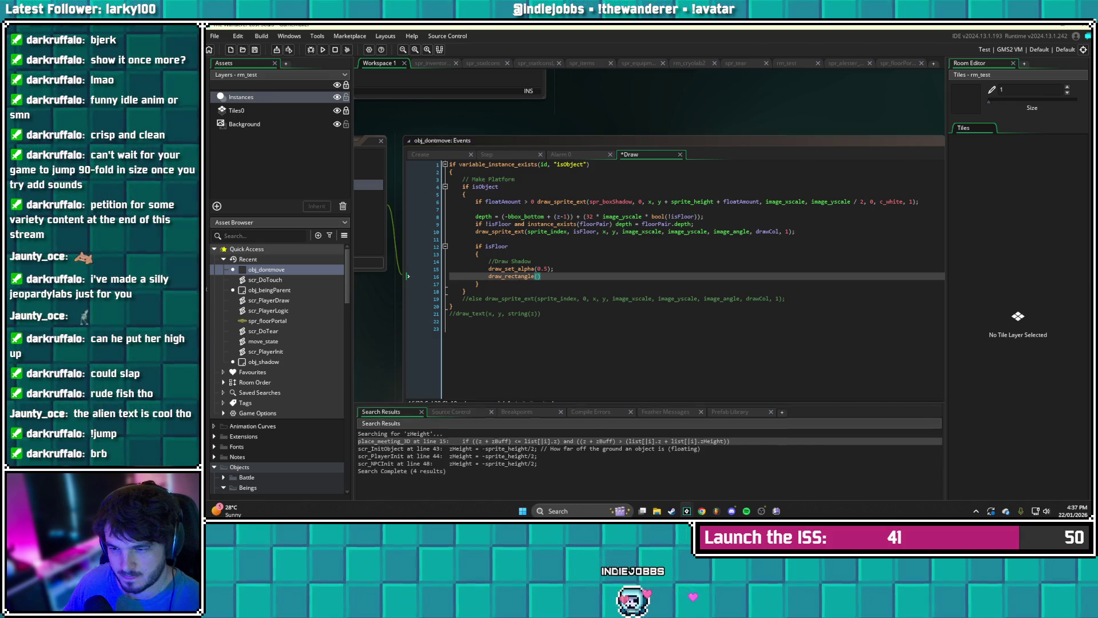
# - Set draw_rectangle's arguments to bbox_left, bbox_top - zHeight, bbox_right, bbox_bottom - zHeight, false
pyautogui.click(535, 276)
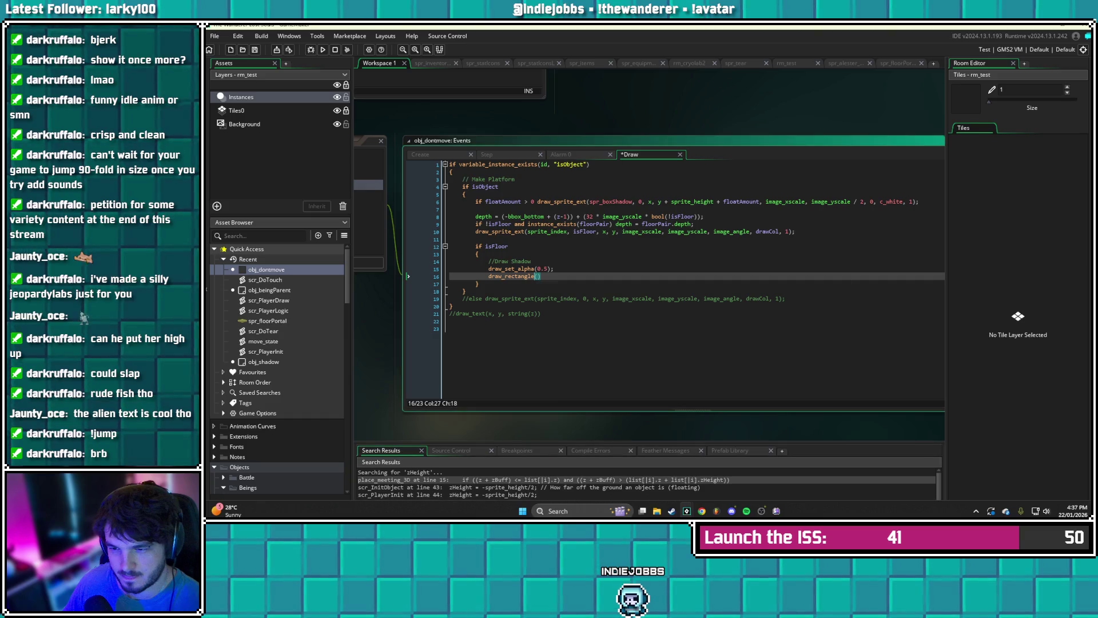
pyautogui.click(537, 276)
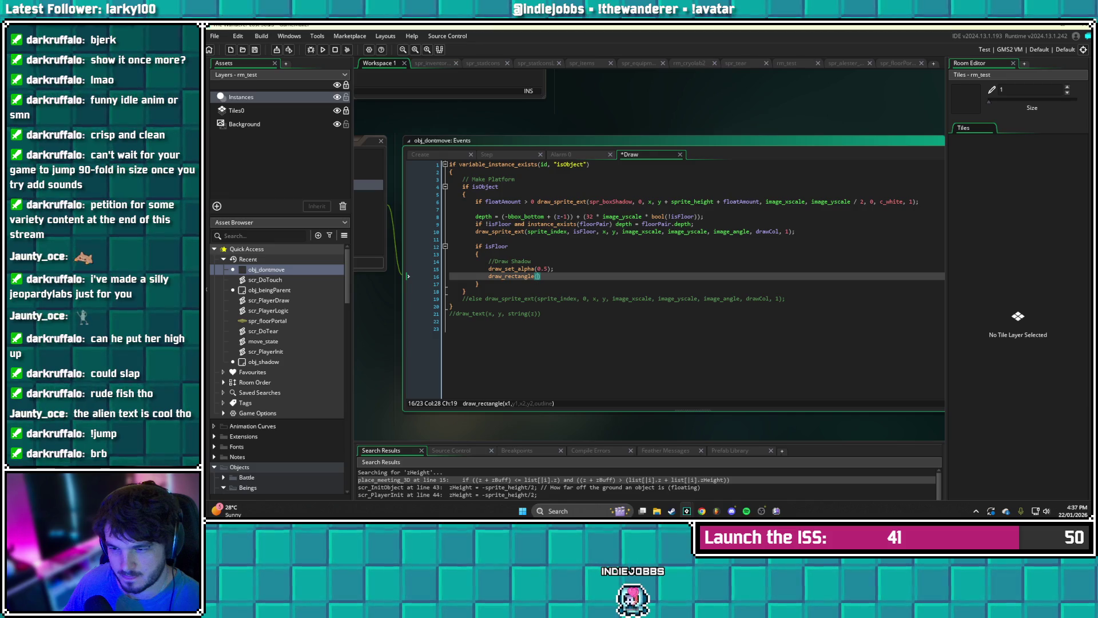
pyautogui.write('x')
pyautogui.write(', y,')
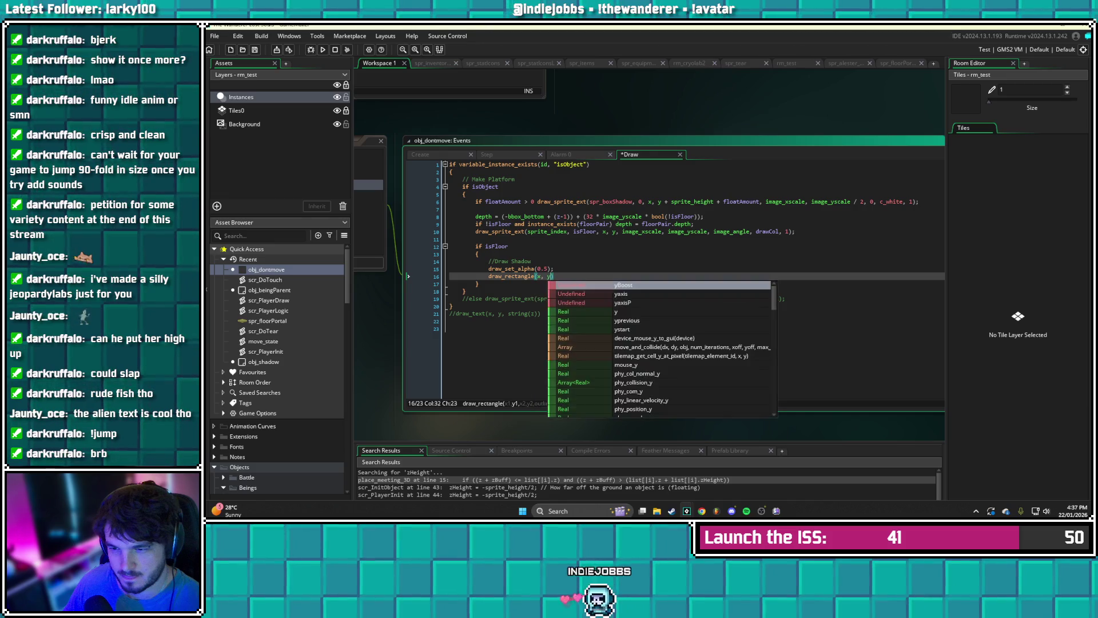
pyautogui.hotkey('ctrl', 's')
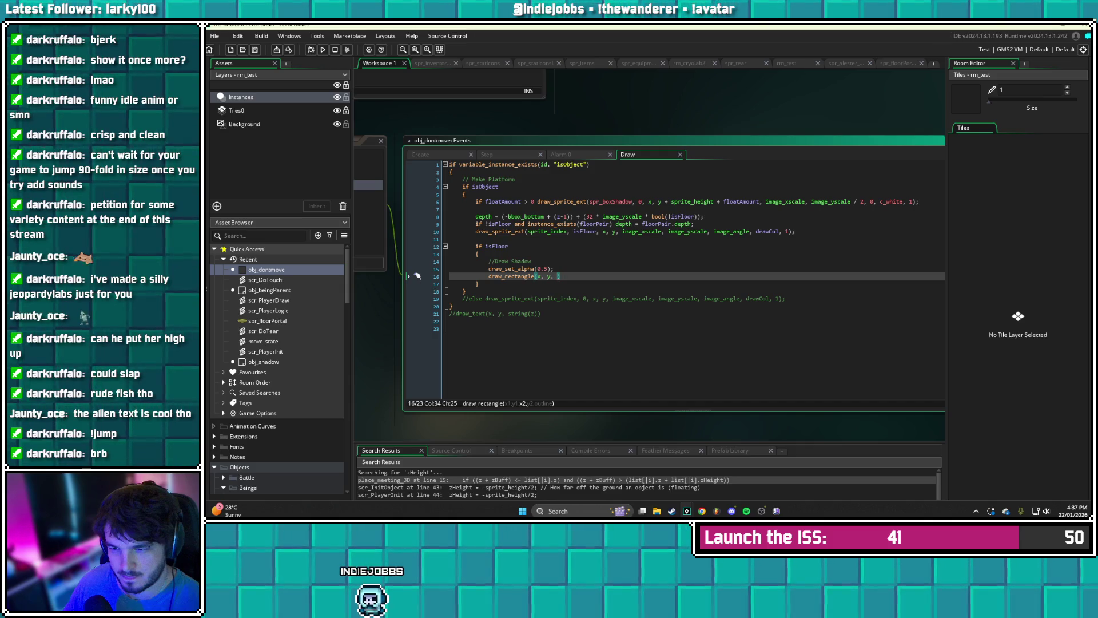
pyautogui.press('BackSpace')
pyautogui.press('BackSpace')
pyautogui.press('BackSpace')
pyautogui.write('bbox')
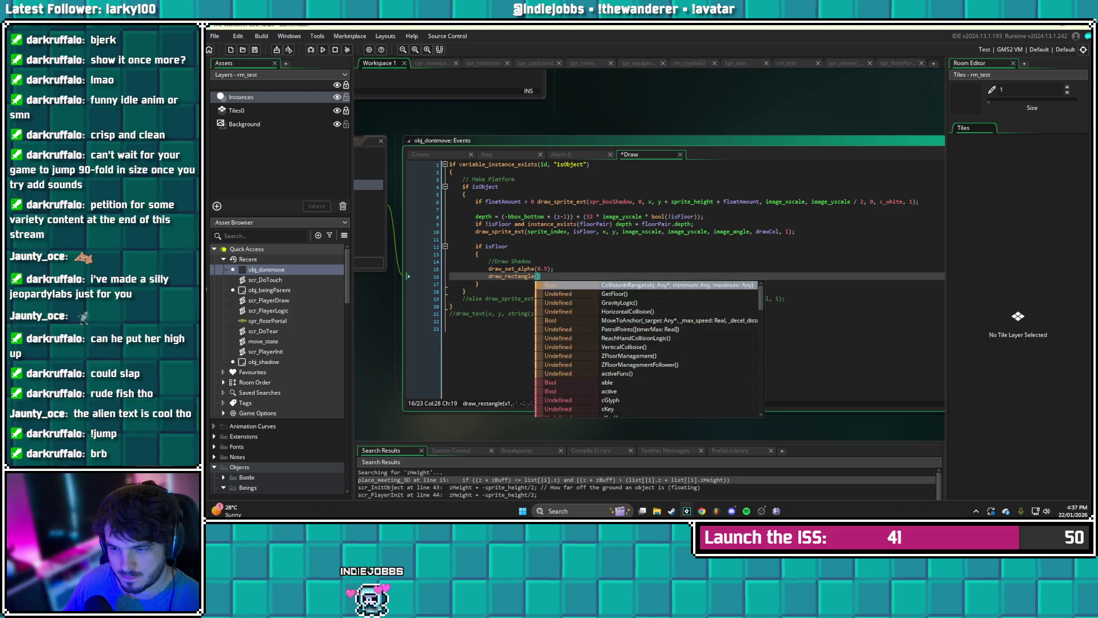
pyautogui.write('_left, bbox')
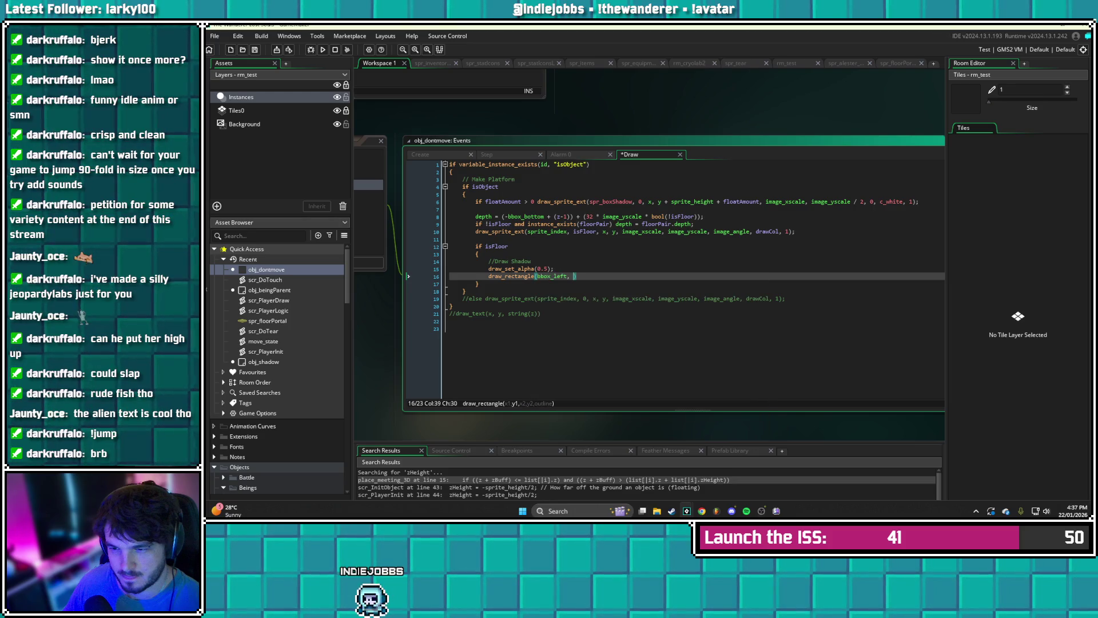
pyautogui.write('_')
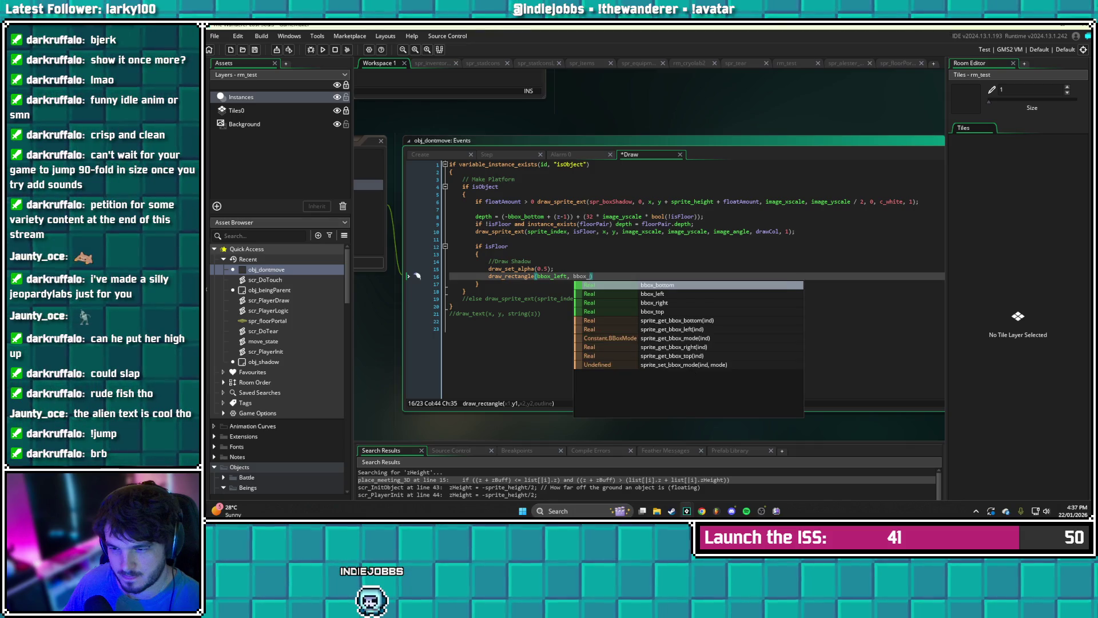
pyautogui.write('top +')
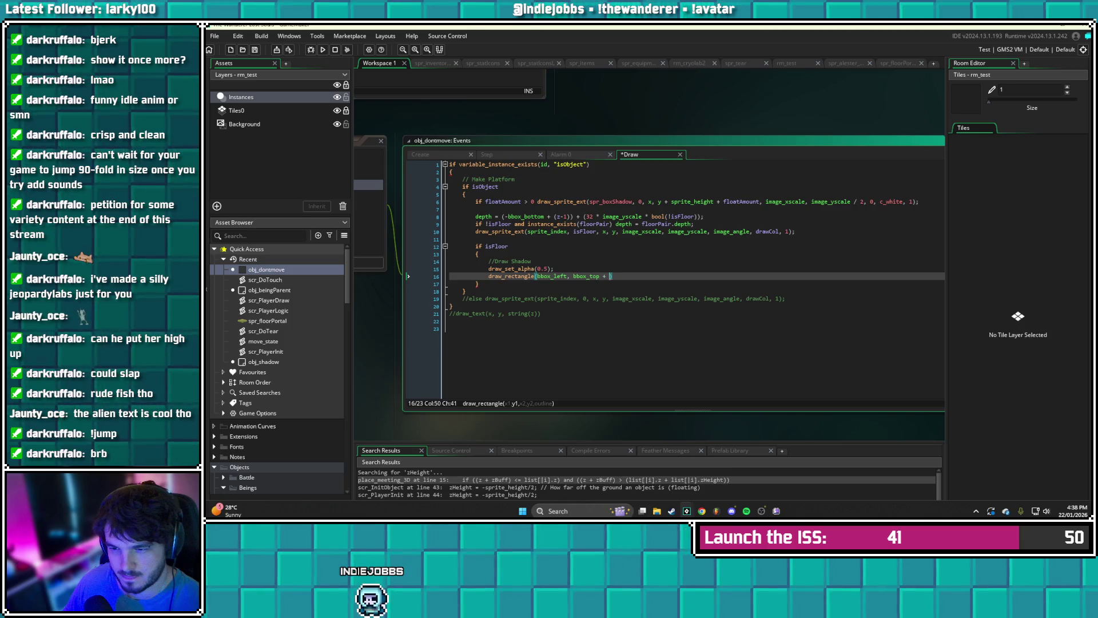
pyautogui.press('BackSpace')
pyautogui.press('BackSpace')
pyautogui.write('- z')
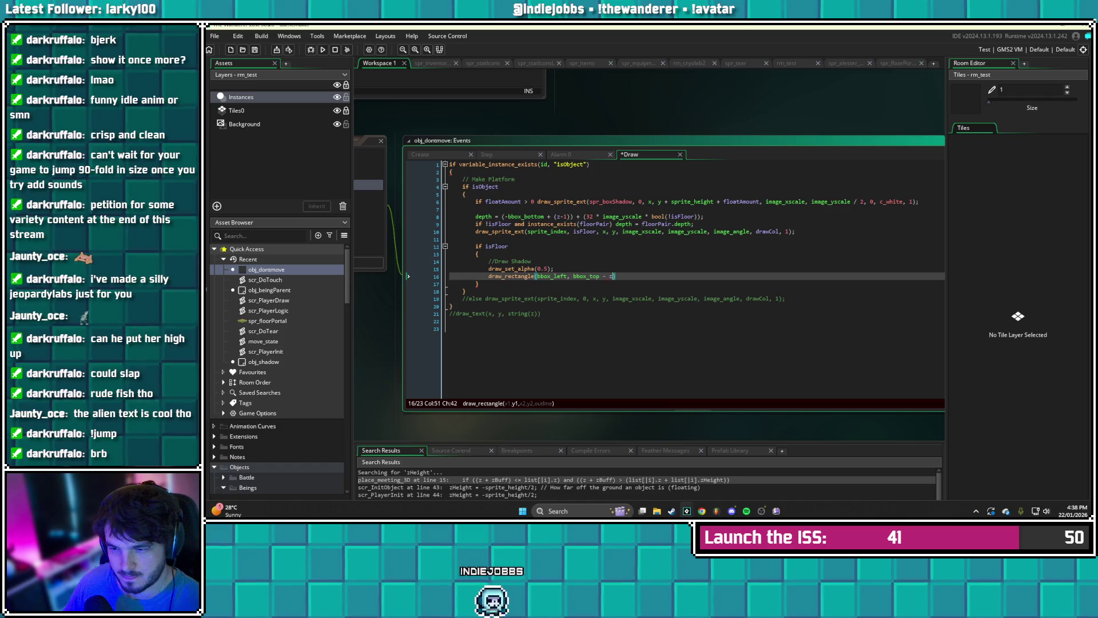
pyautogui.write('Height')
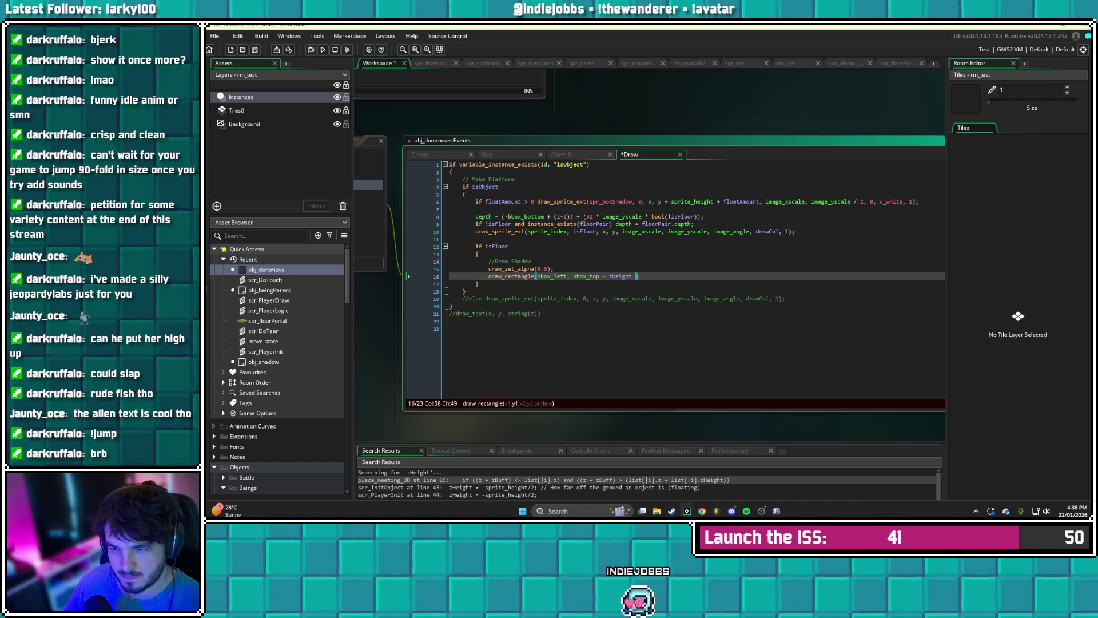
pyautogui.press('BackSpace')
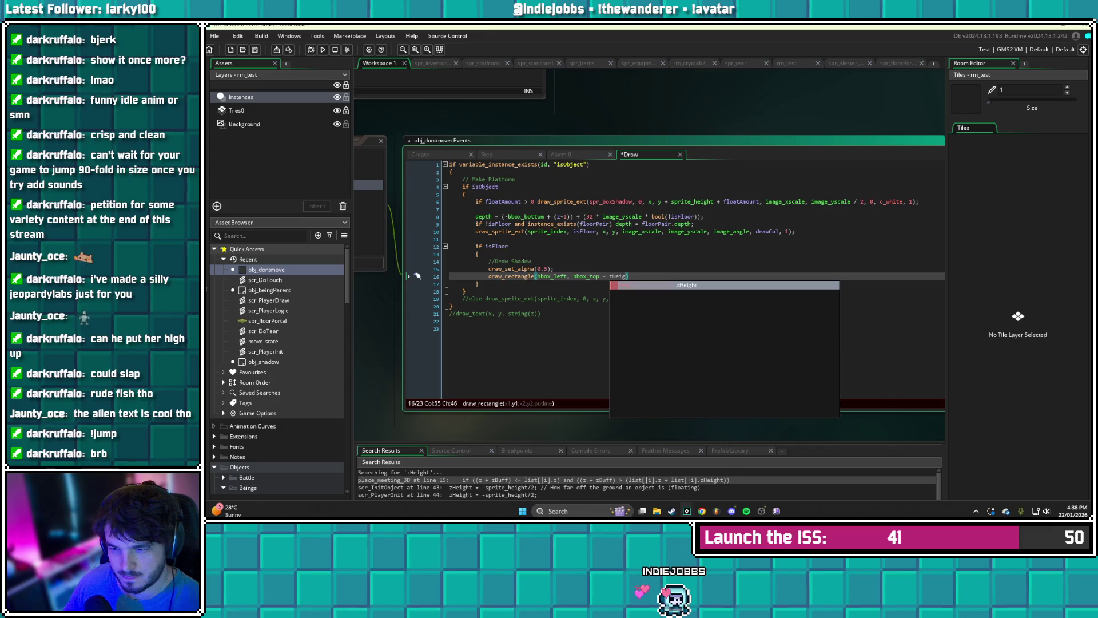
pyautogui.write('ht, ')
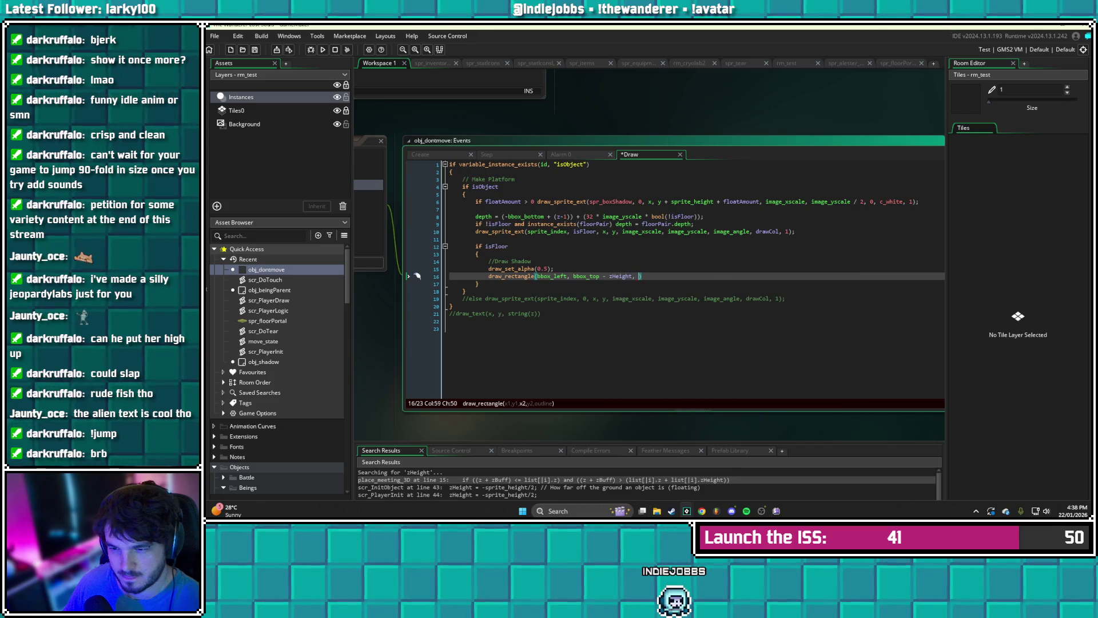
pyautogui.write('bbox_right')
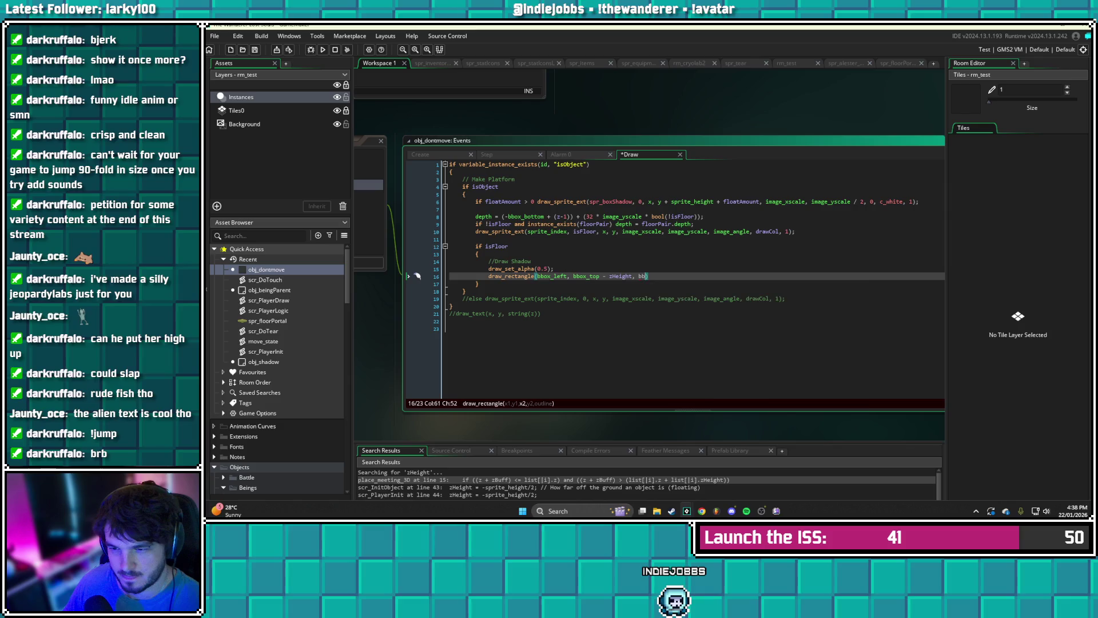
pyautogui.write(', bbox_right, ')
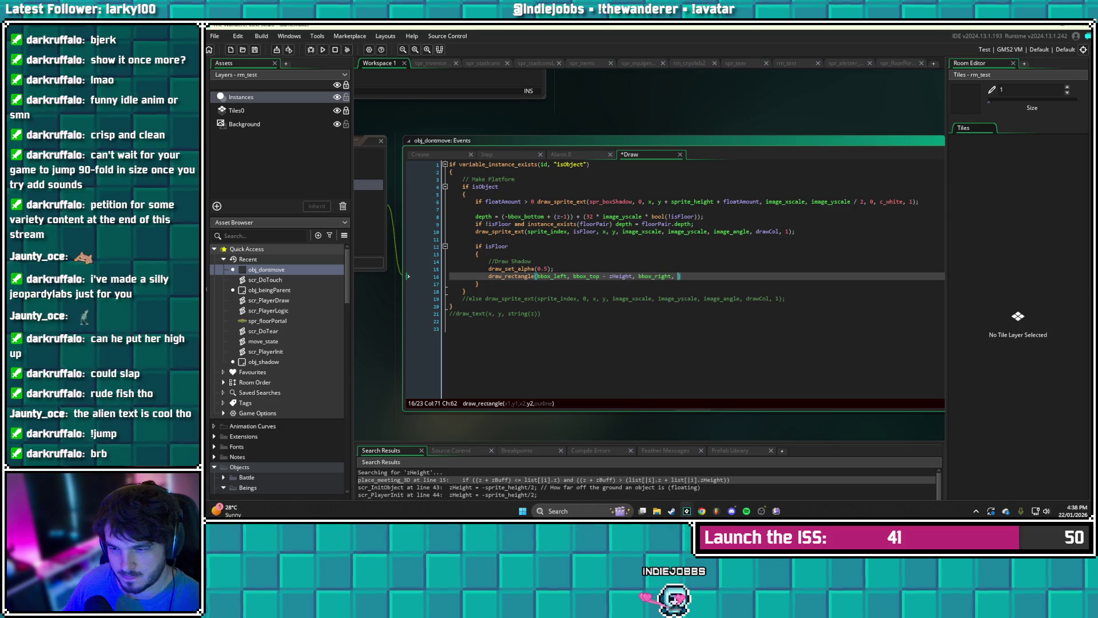
pyautogui.write('_')
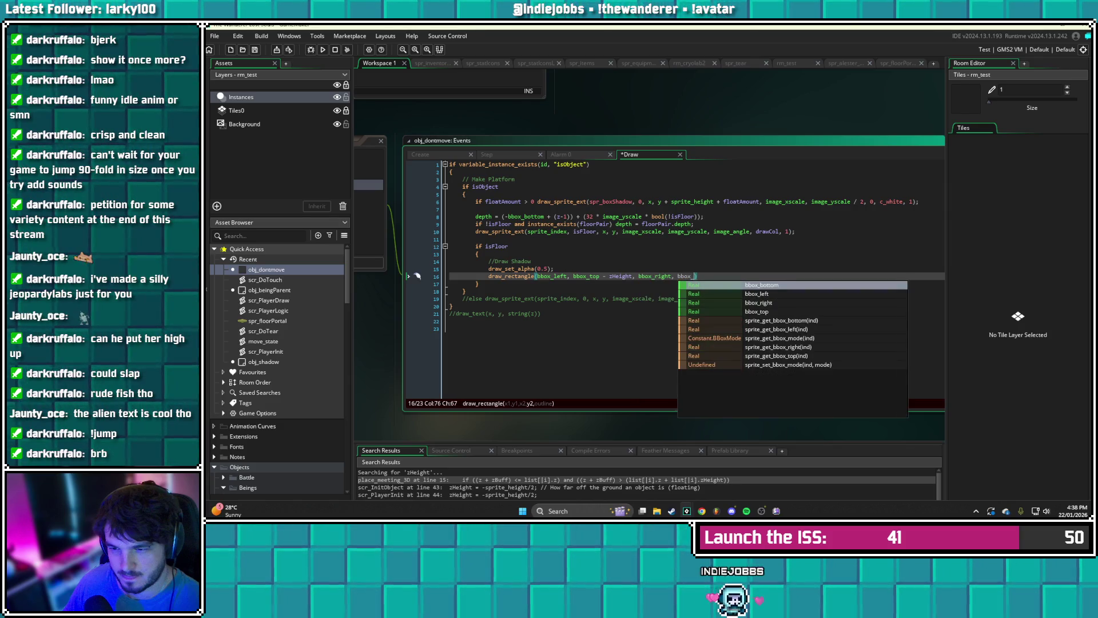
pyautogui.write('bottom')
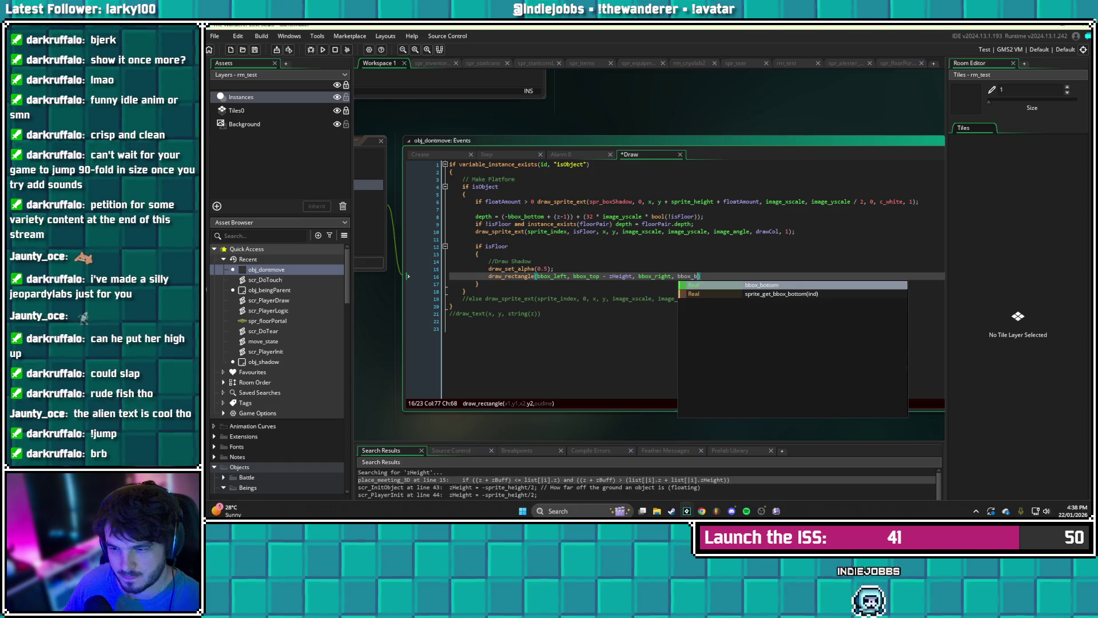
pyautogui.write(' - zHeight')
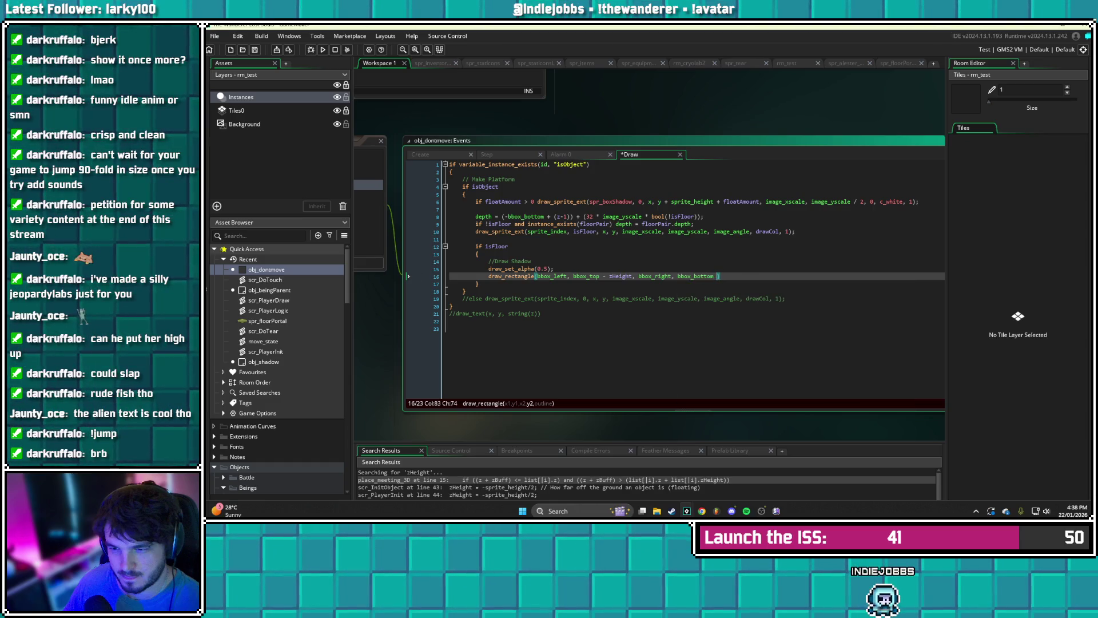
pyautogui.press('BackSpace')
pyautogui.write(', false')
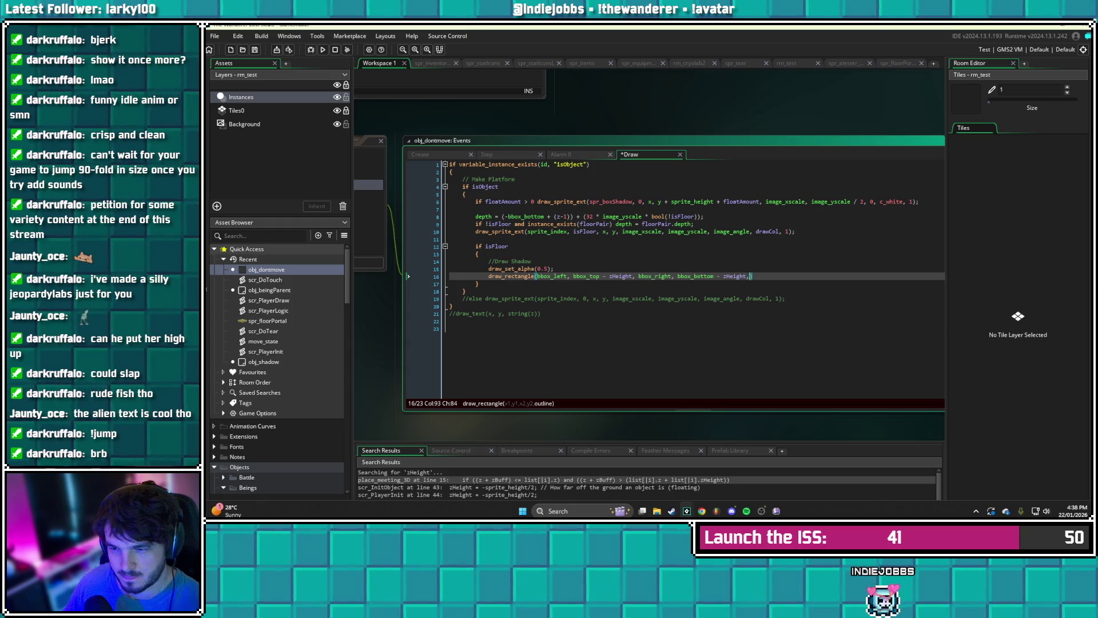
pyautogui.press('BackSpace')
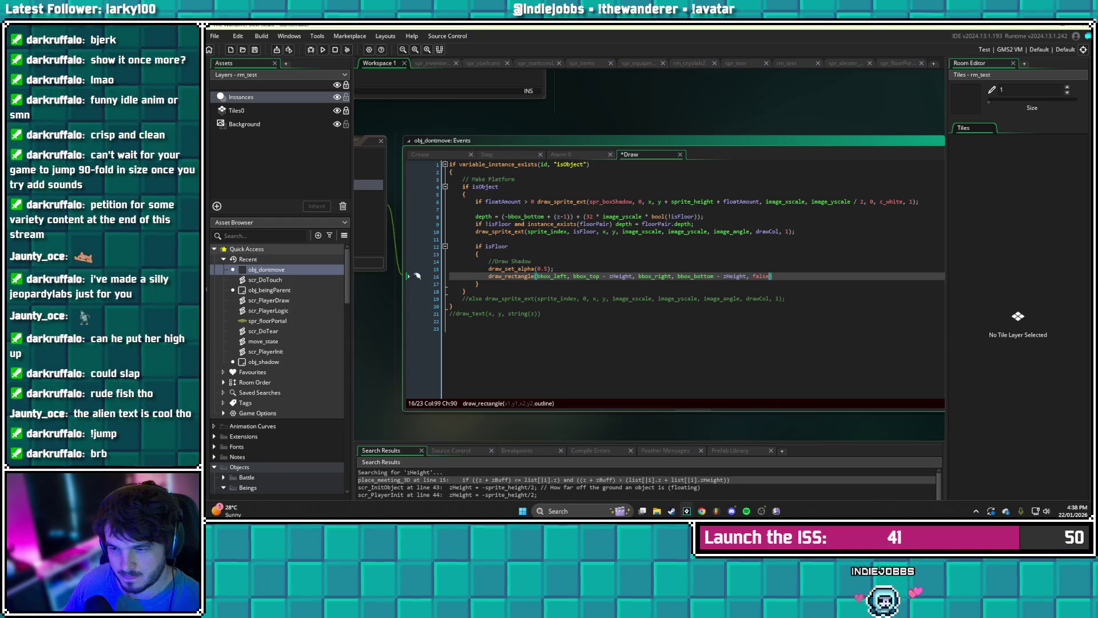
pyautogui.hotkey('ctrl', 's')
# - End the rectangle call with a semicolon, add draw_set_alpha(1); below it, and save
pyautogui.write(';')
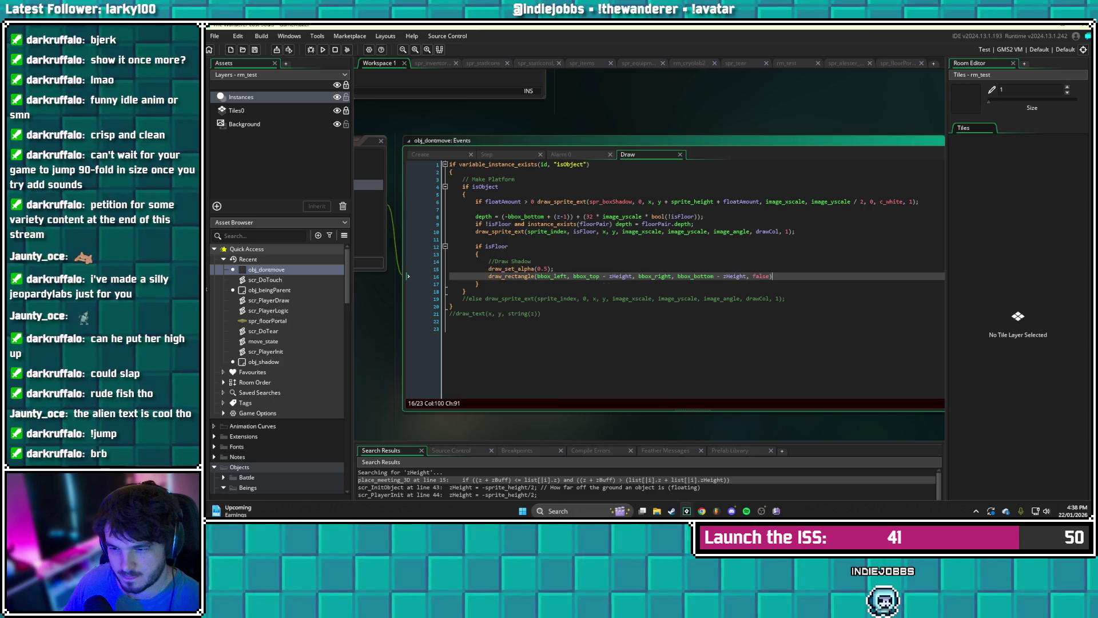
pyautogui.press('Return')
pyautogui.press('Return')
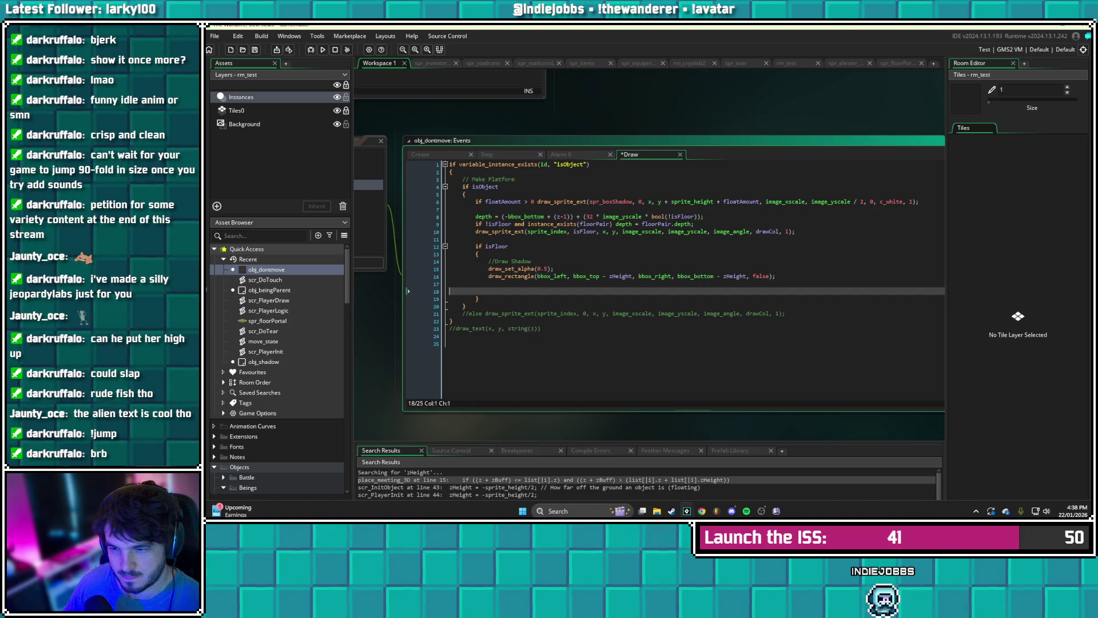
pyautogui.press('BackSpace')
pyautogui.write('draw_set')
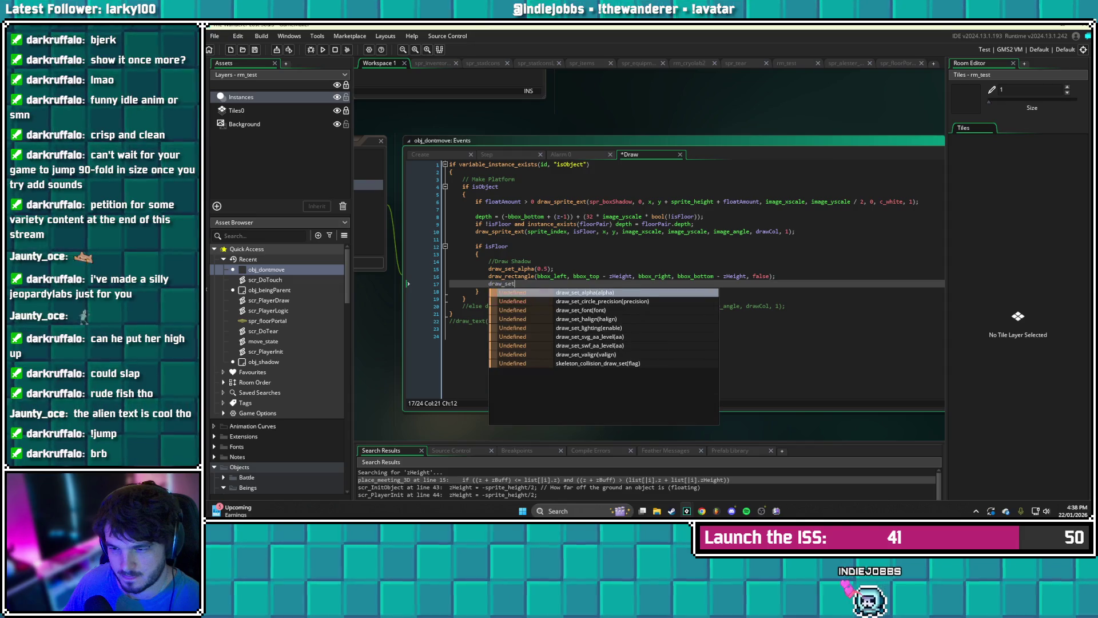
pyautogui.write('_alpha')
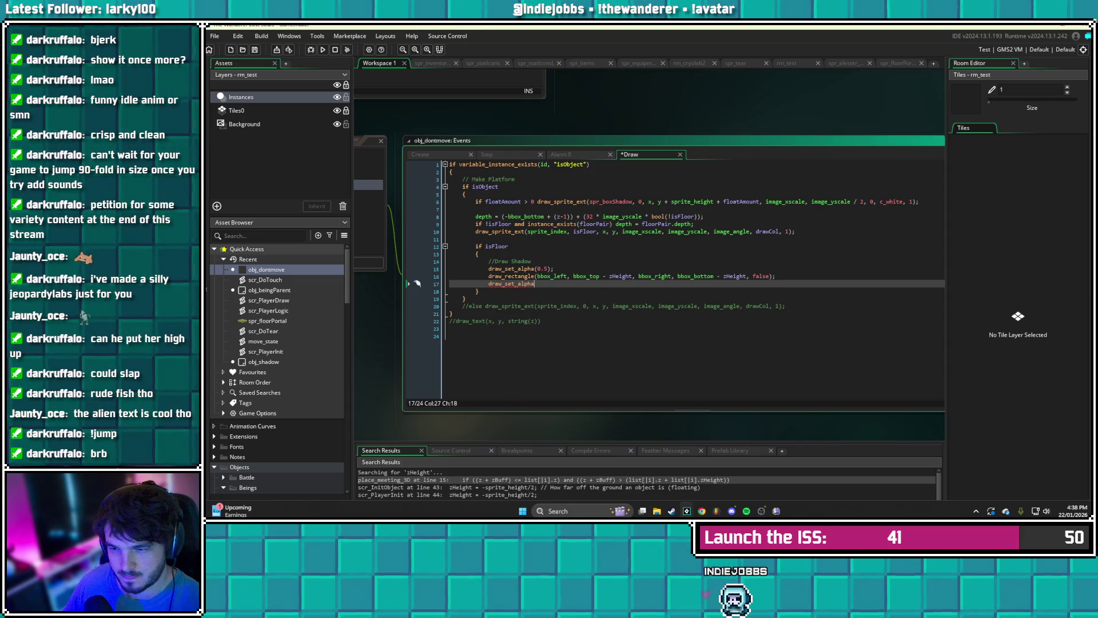
pyautogui.write('(')
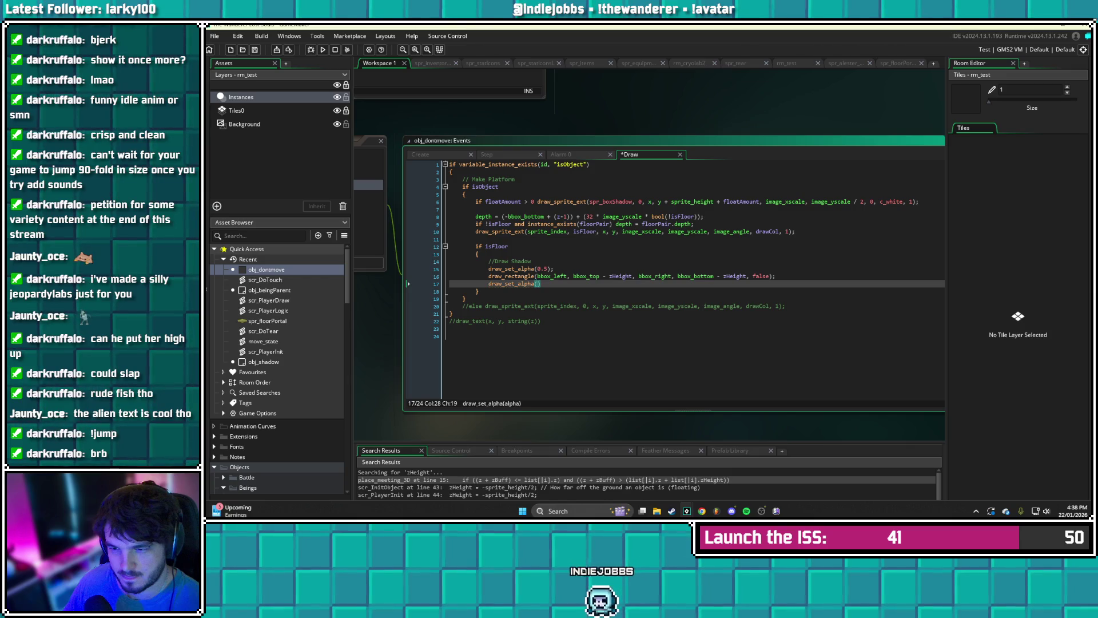
pyautogui.write('1);')
pyautogui.hotkey('ctrl', 's')
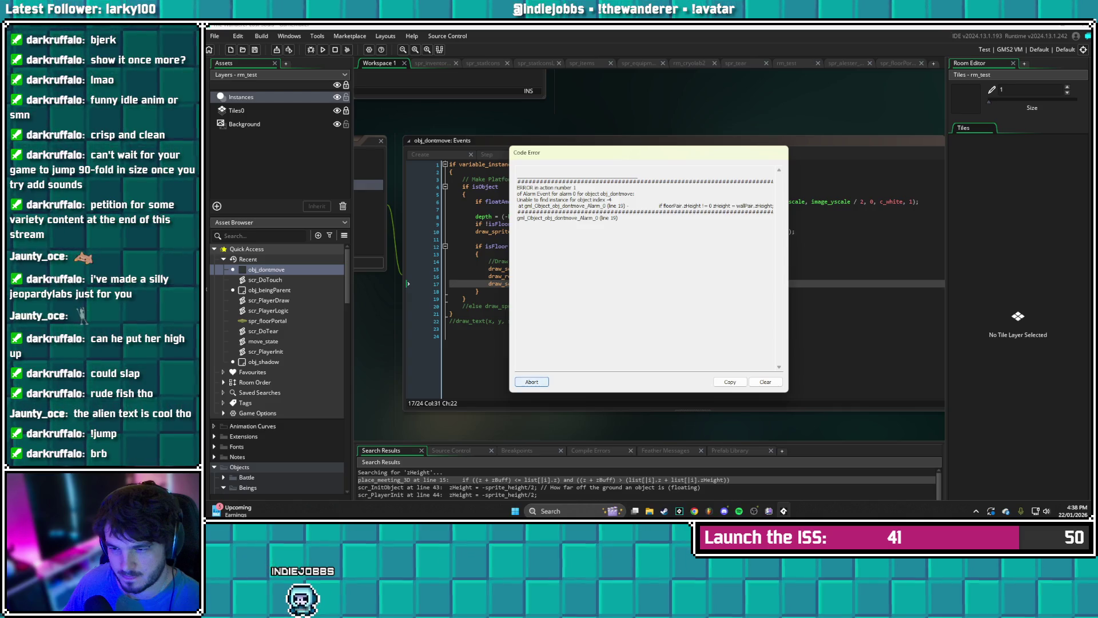
# - Dismiss the code error, change line 19 to use floorPair.zHeight instead of wallPair.zHeight, and save
pyautogui.press('Return')
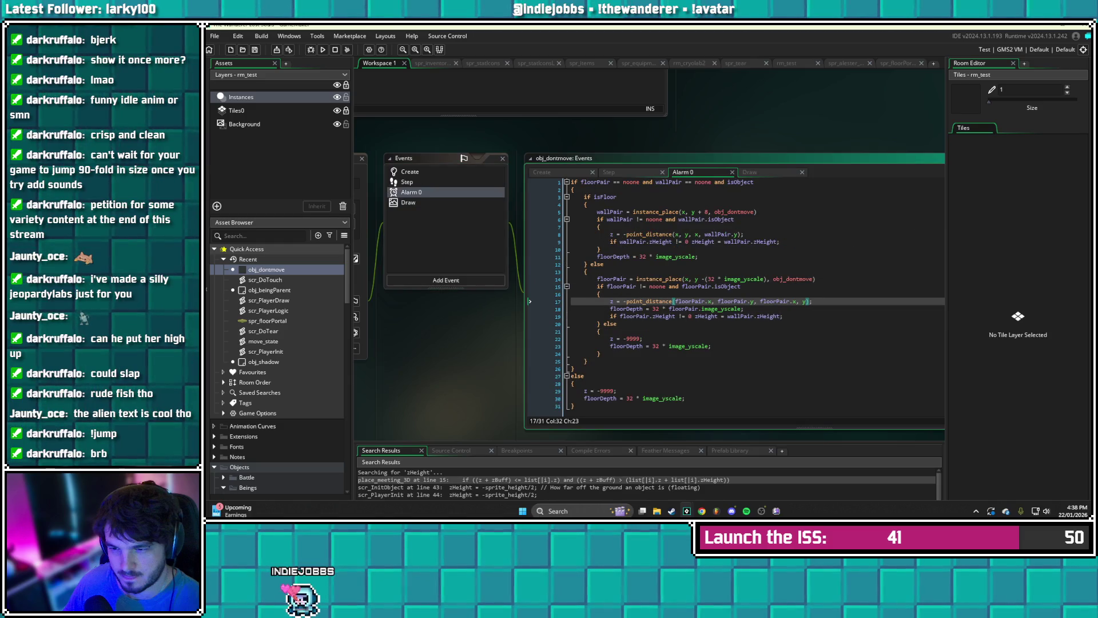
pyautogui.click(623, 316)
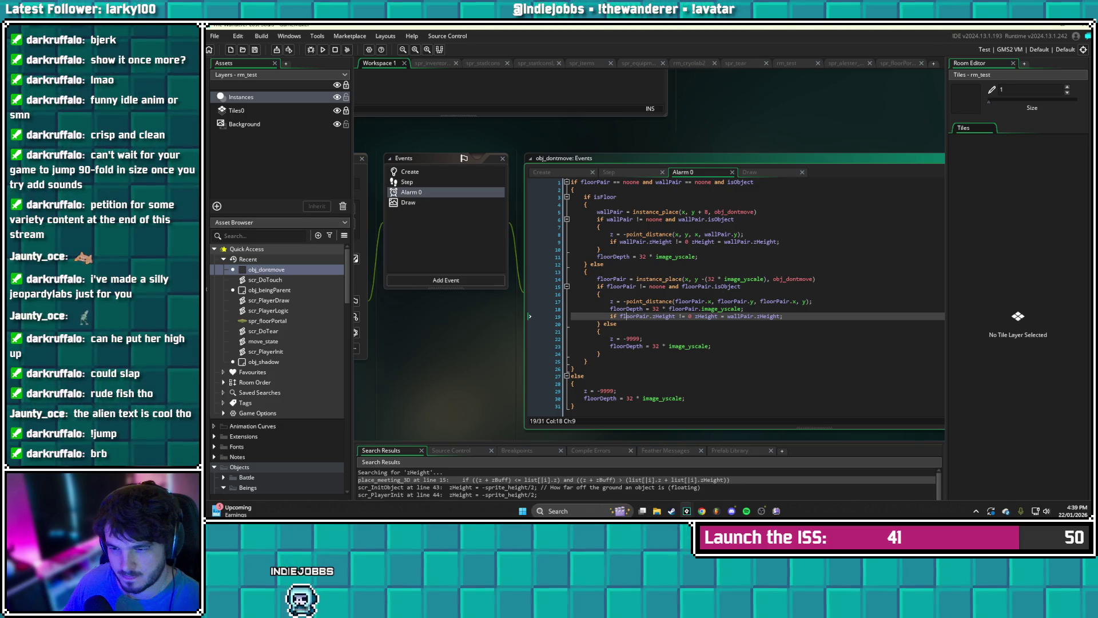
pyautogui.click(646, 286)
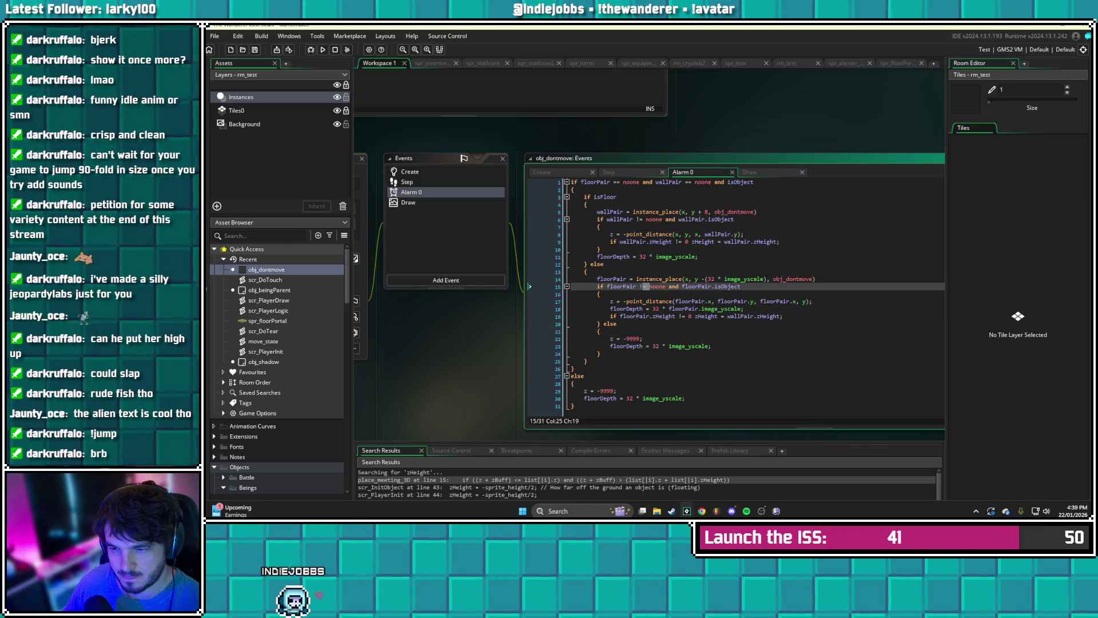
pyautogui.click(741, 316)
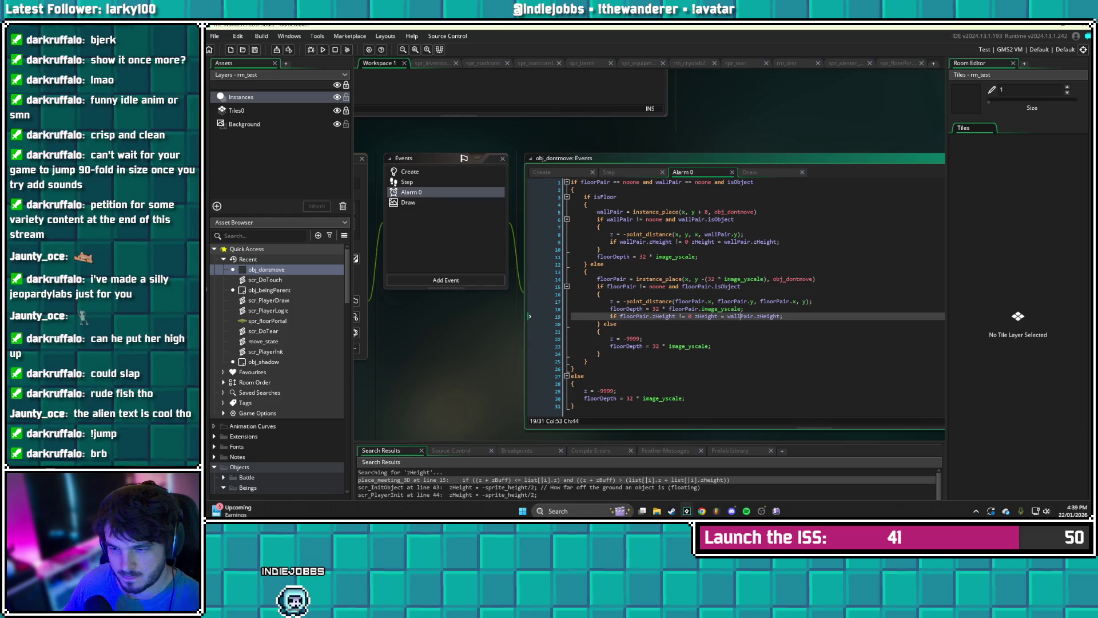
pyautogui.press('BackSpace')
pyautogui.press('BackSpace')
pyautogui.press('BackSpace')
pyautogui.write('floor')
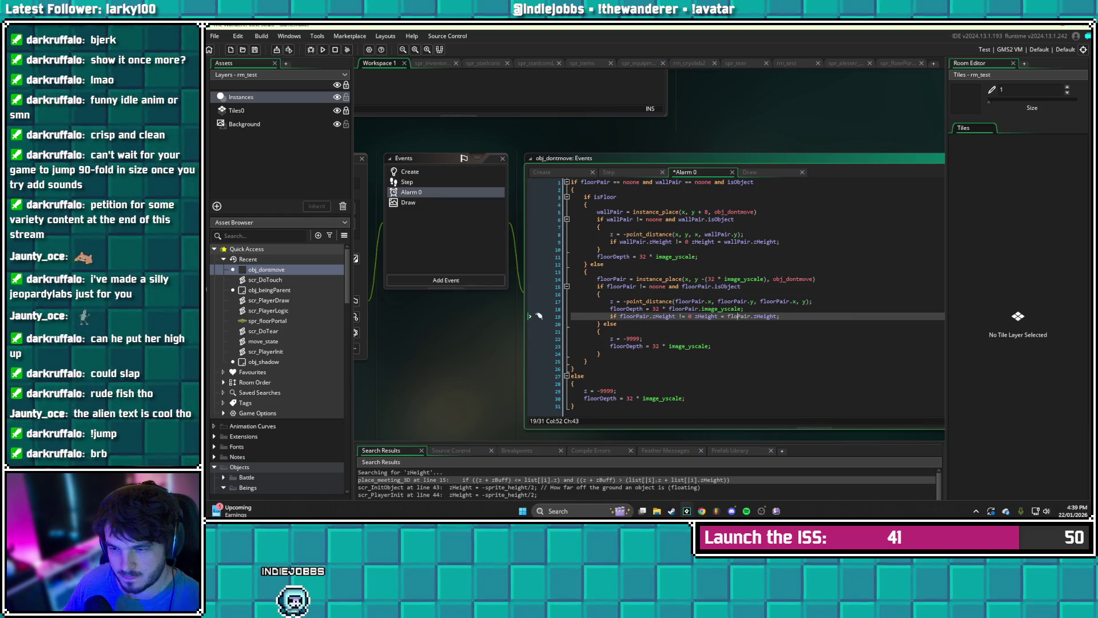
pyautogui.hotkey('ctrl', 's')
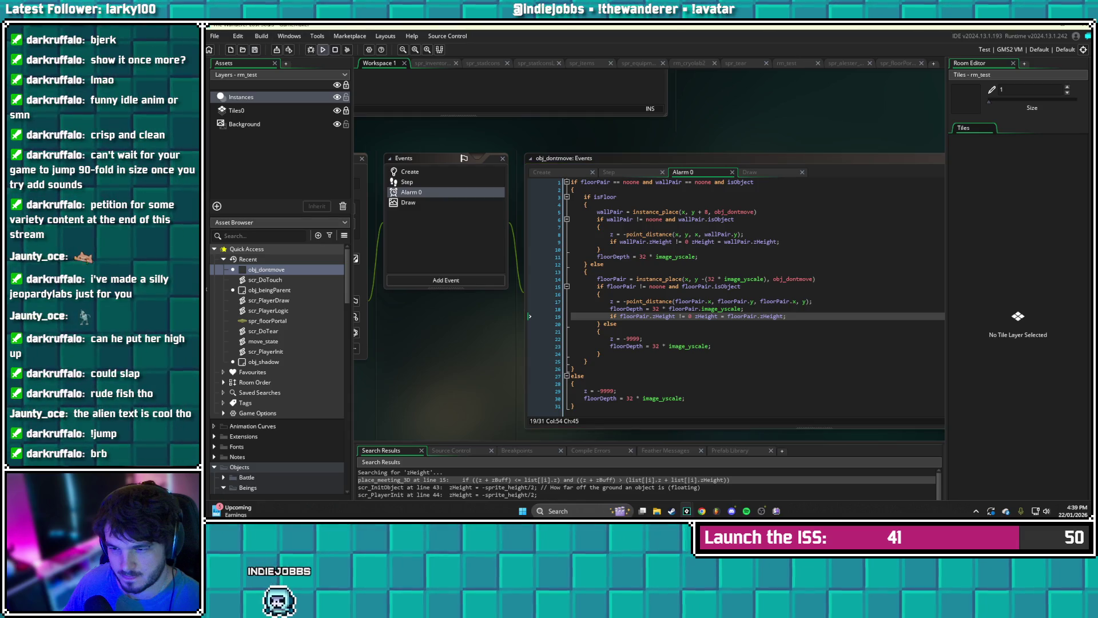
pyautogui.click(323, 50)
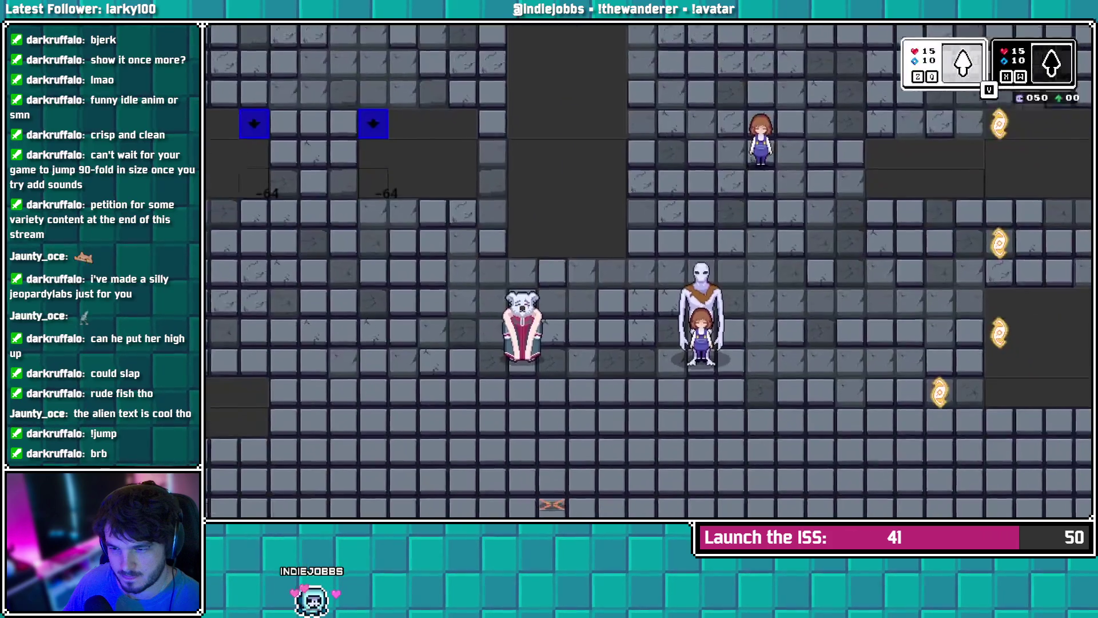
pyautogui.press('Right')
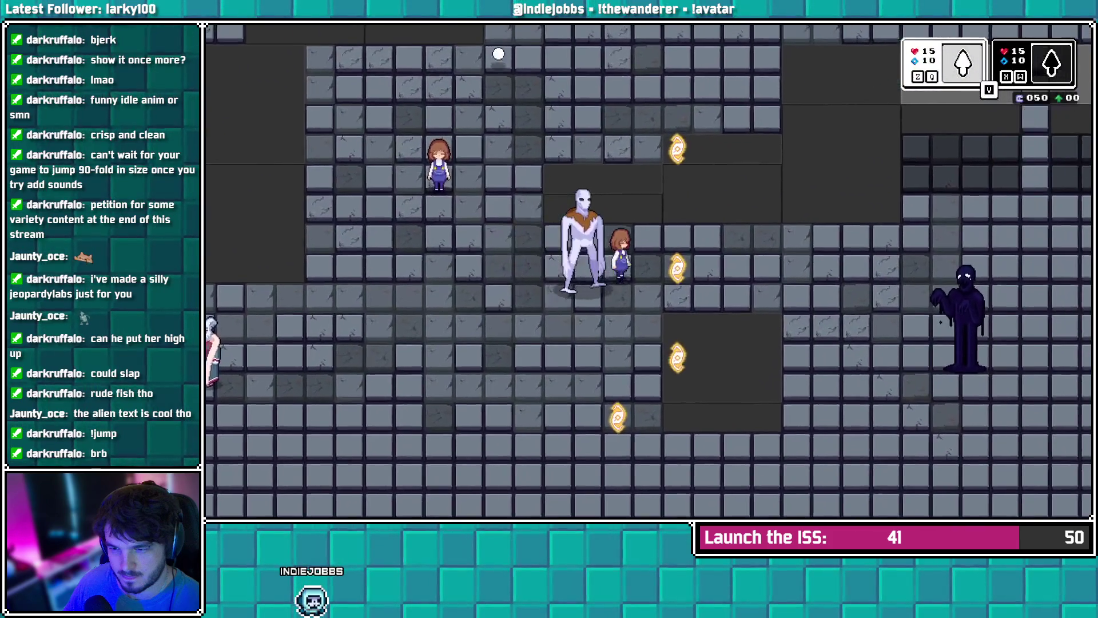
pyautogui.press('Right')
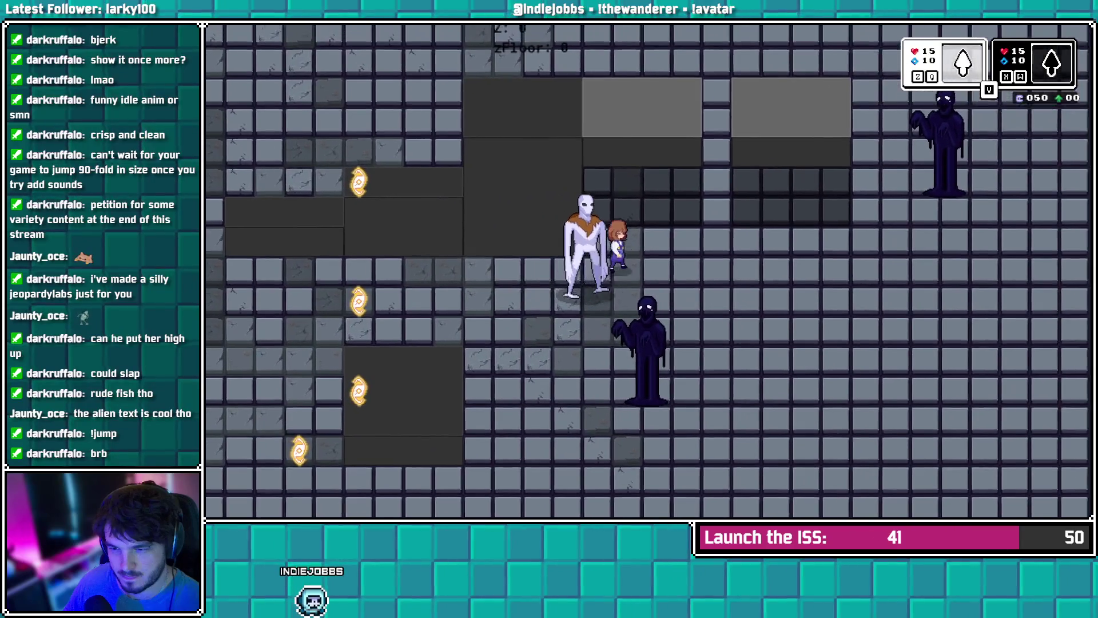
pyautogui.press('Up')
pyautogui.press('Left')
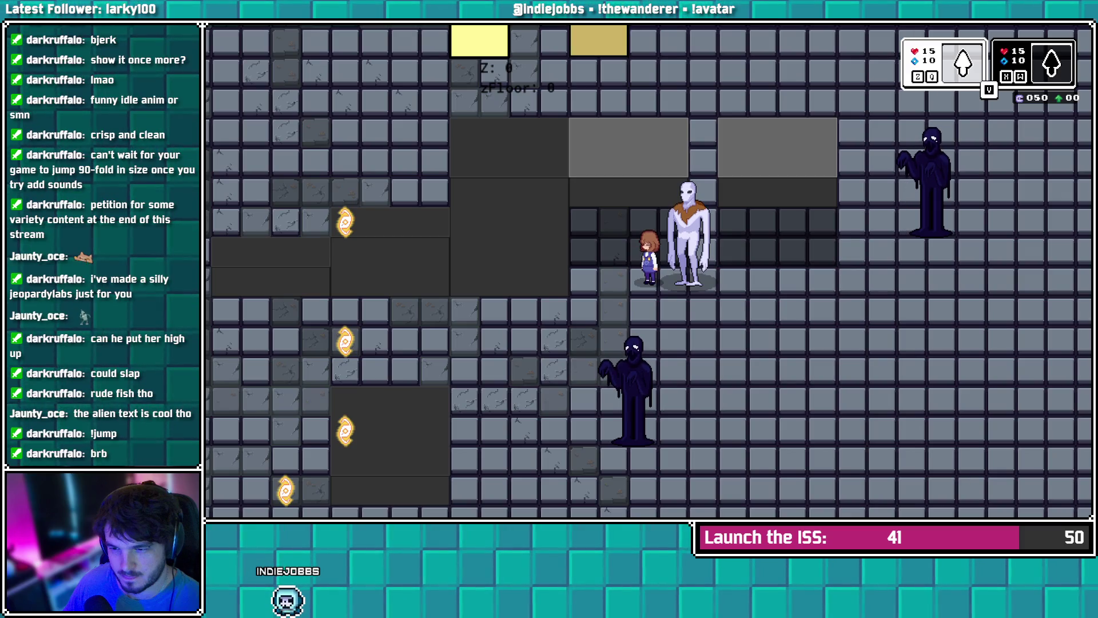
pyautogui.hotkey('alt', 'Tab')
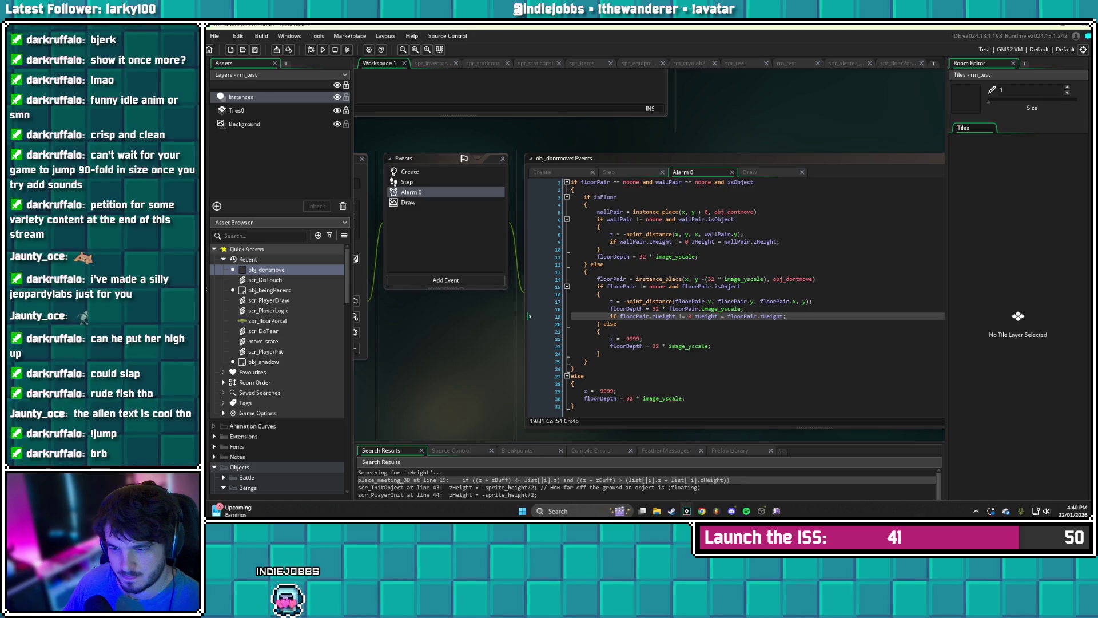
# - In the Draw event, change the shadow condition to 'if isFloor and zHeight != 0' and save
pyautogui.click(409, 202)
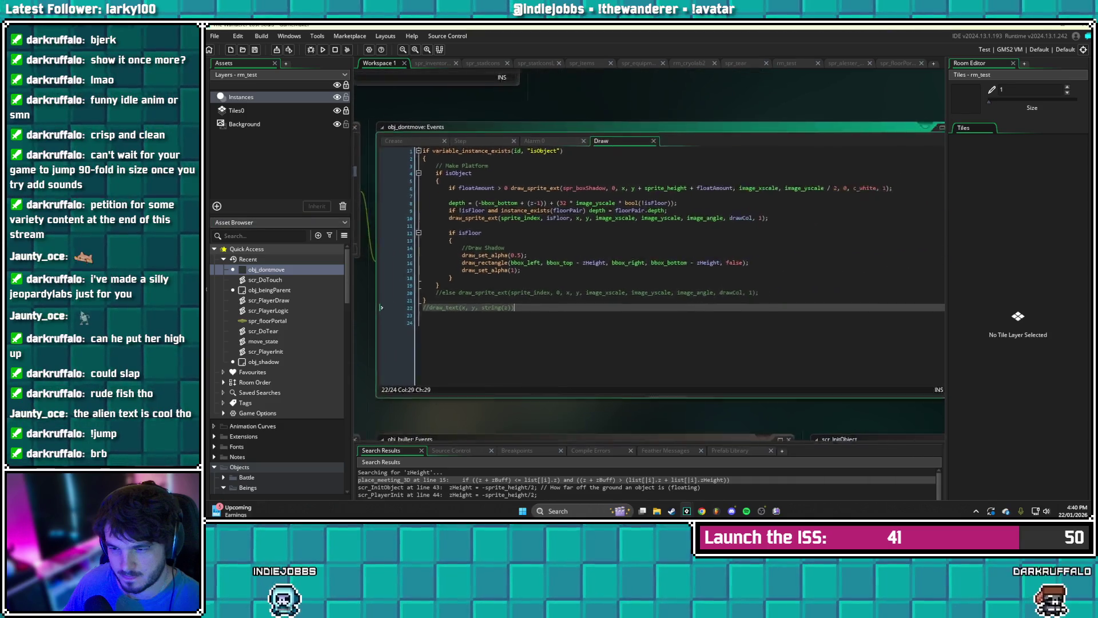
pyautogui.click(581, 325)
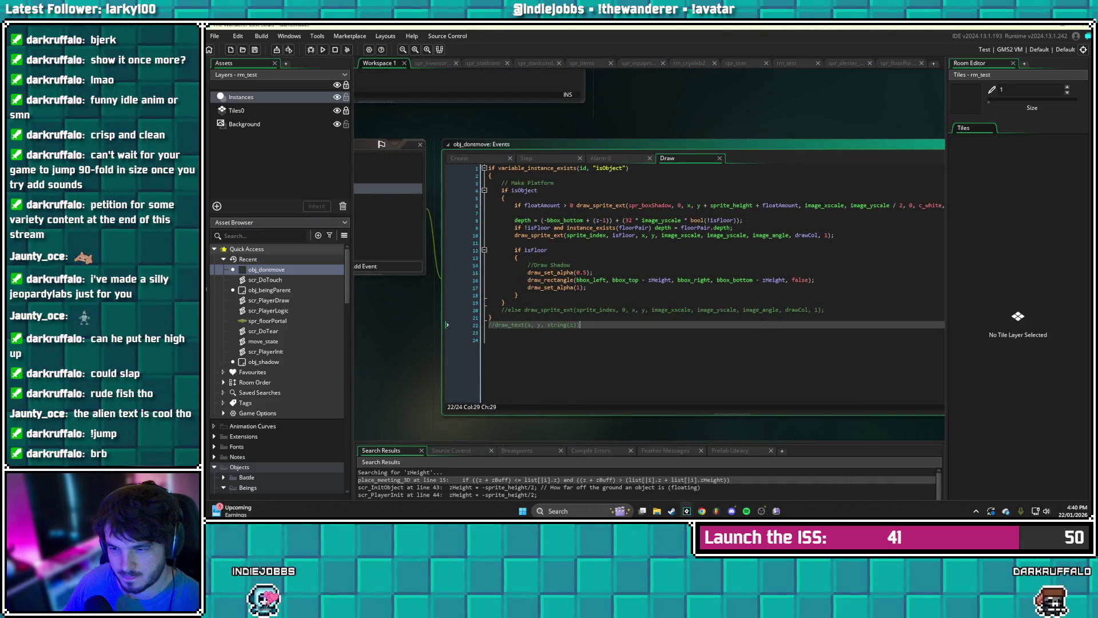
pyautogui.click(548, 250)
pyautogui.click(517, 295)
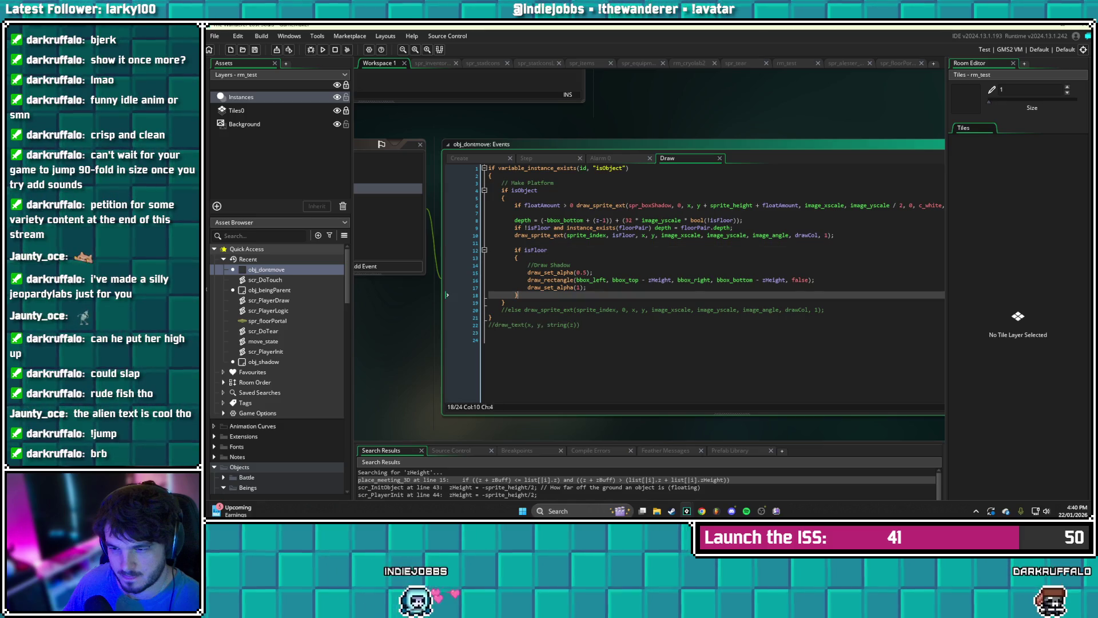
pyautogui.click(549, 250)
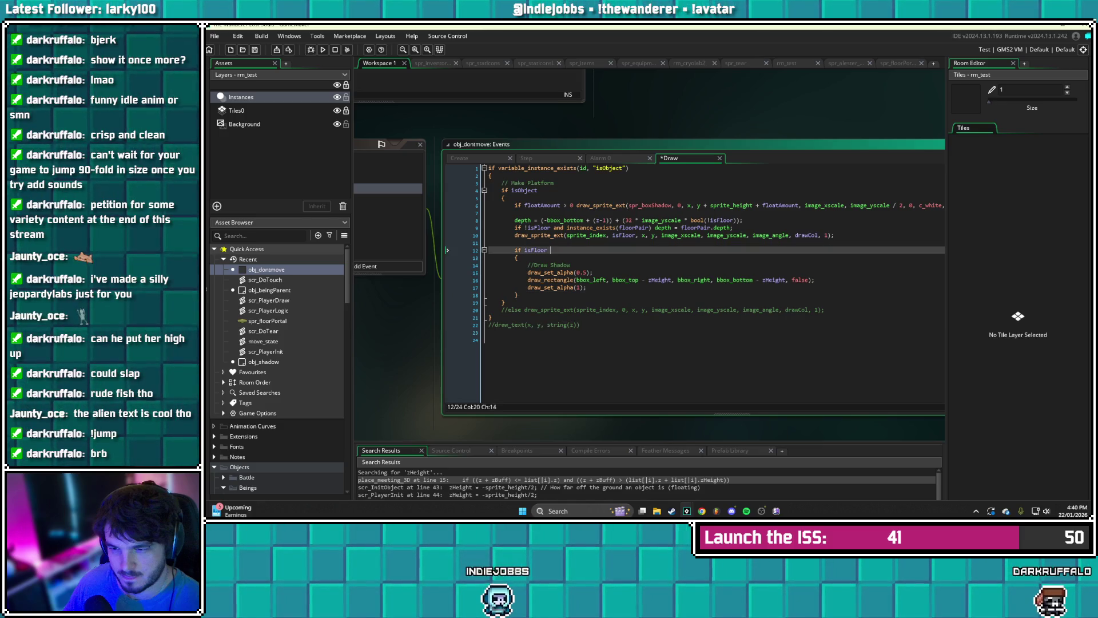
pyautogui.write('and zH')
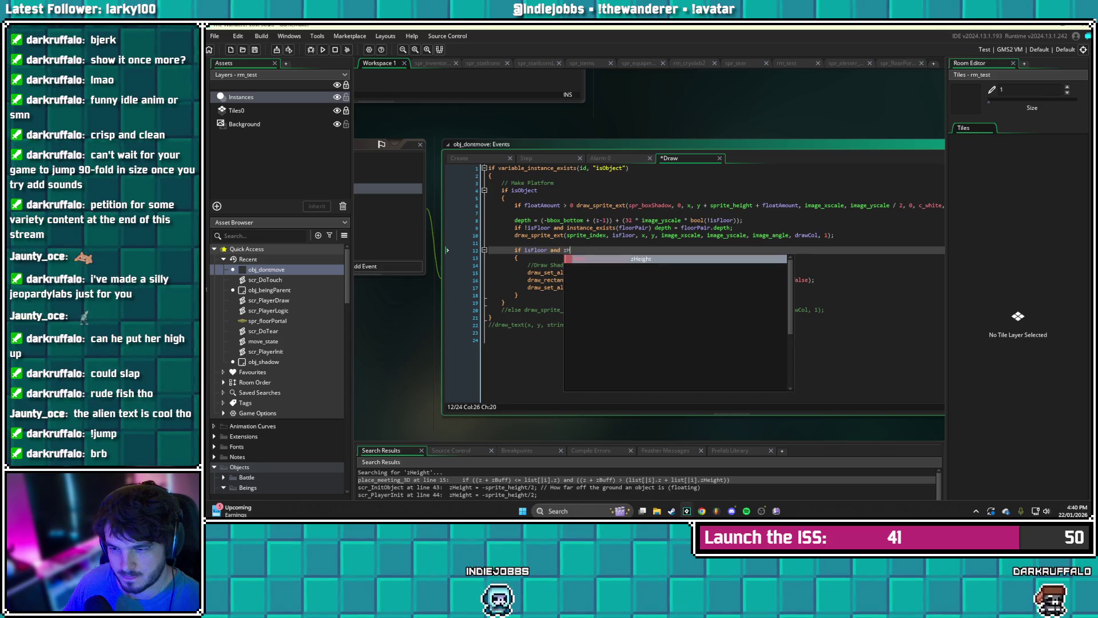
pyautogui.write('eight != 0')
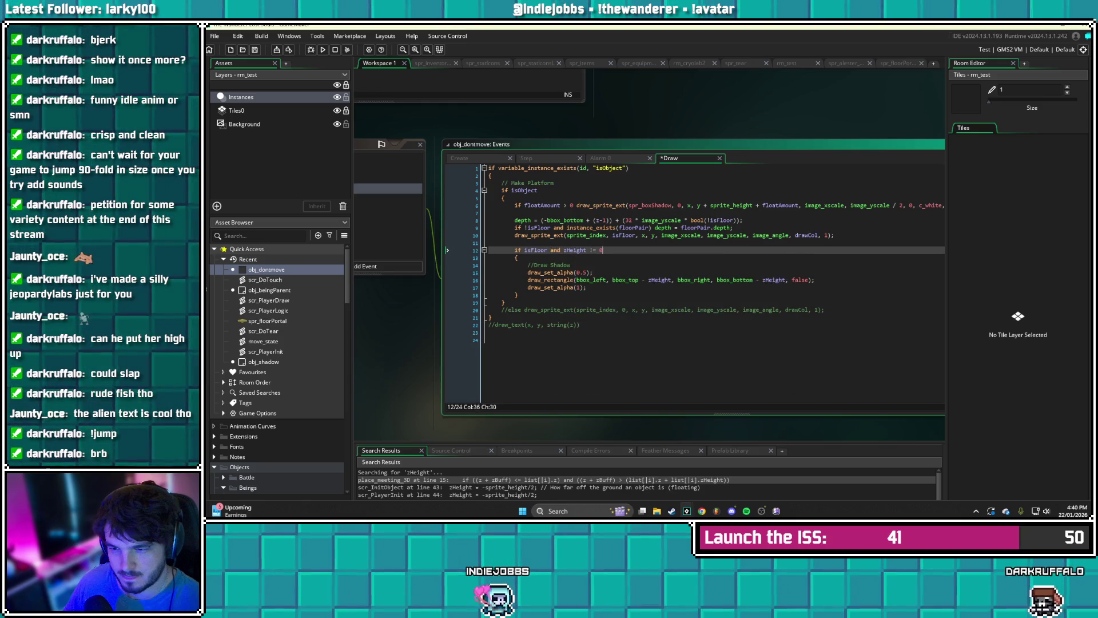
pyautogui.hotkey('ctrl', 's')
# - Add 'var totalHeight = z + zHeight' at the start of the shadow block and save
pyautogui.click(505, 302)
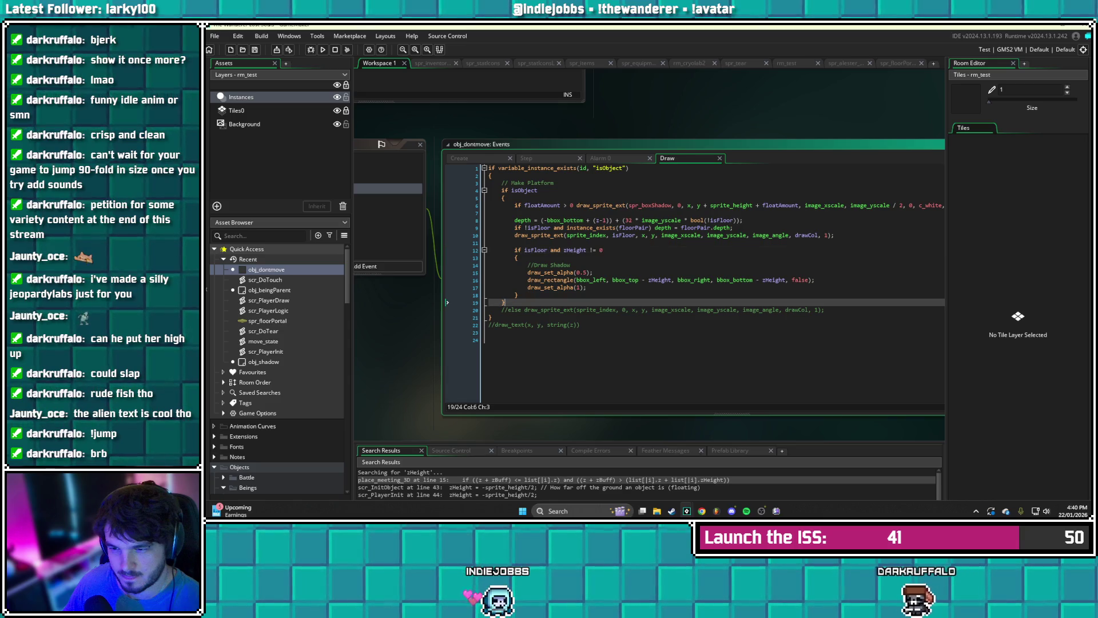
pyautogui.click(517, 294)
pyautogui.click(611, 279)
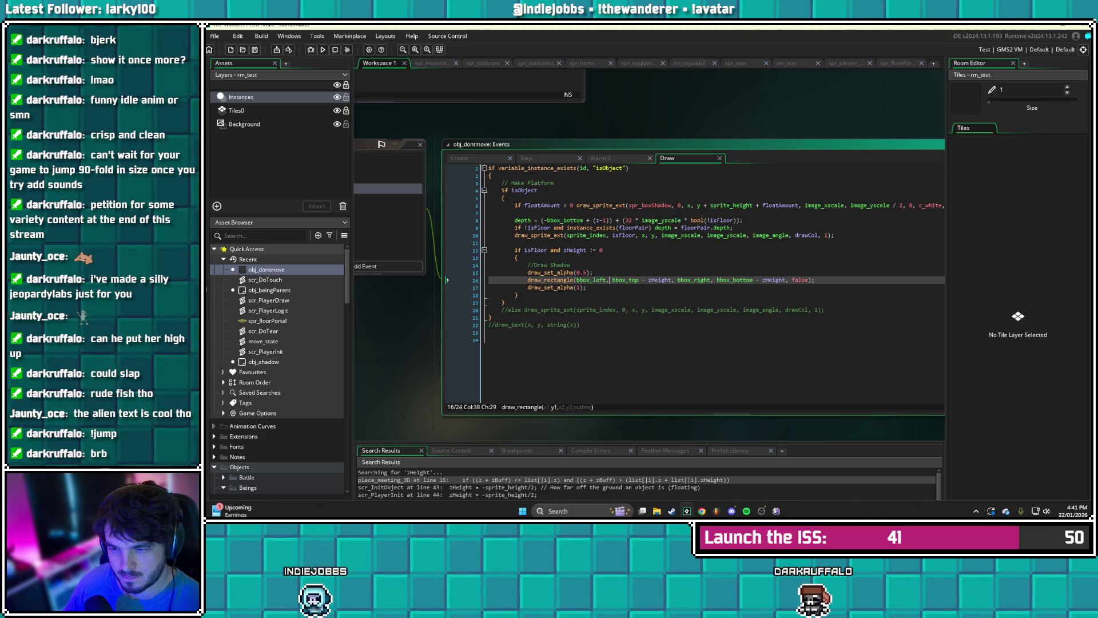
pyautogui.click(518, 258)
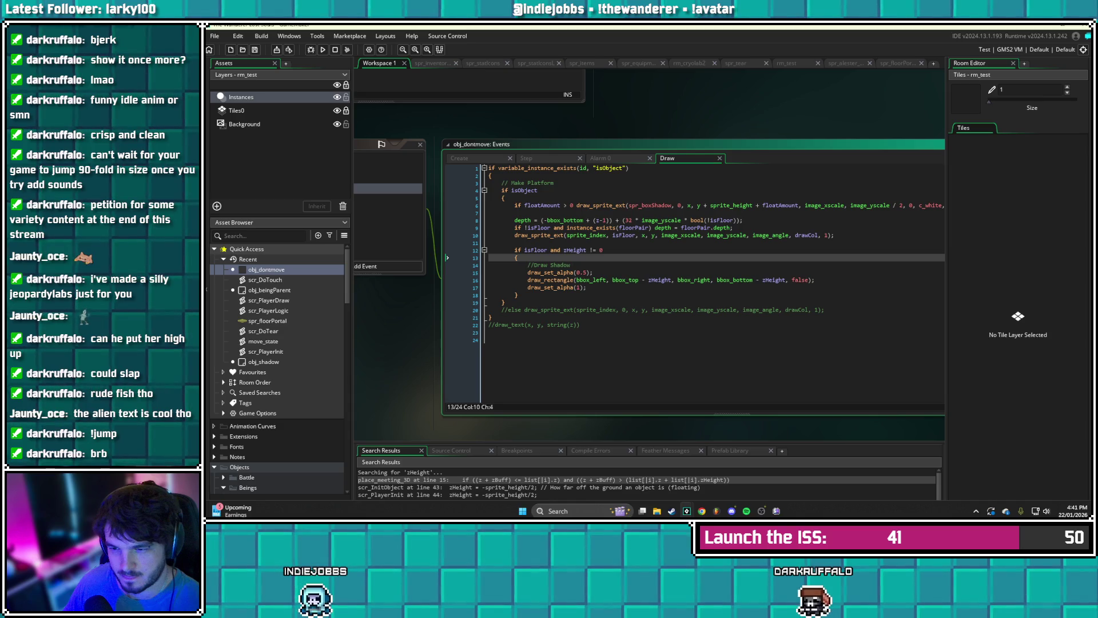
pyautogui.press('Return')
pyautogui.write('va')
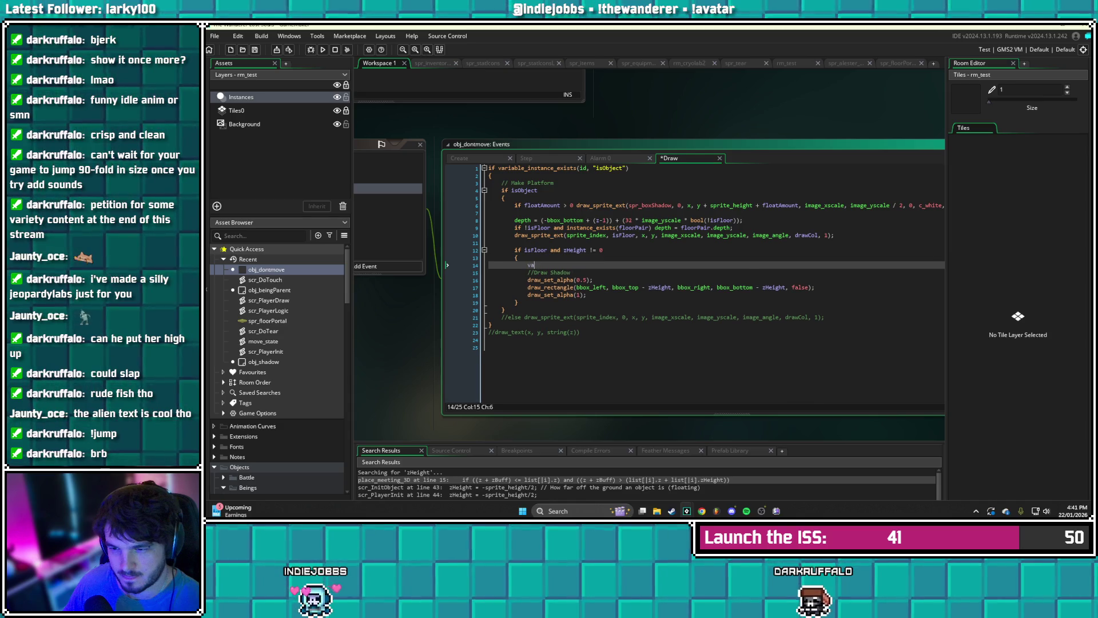
pyautogui.write('r totalHeight = ')
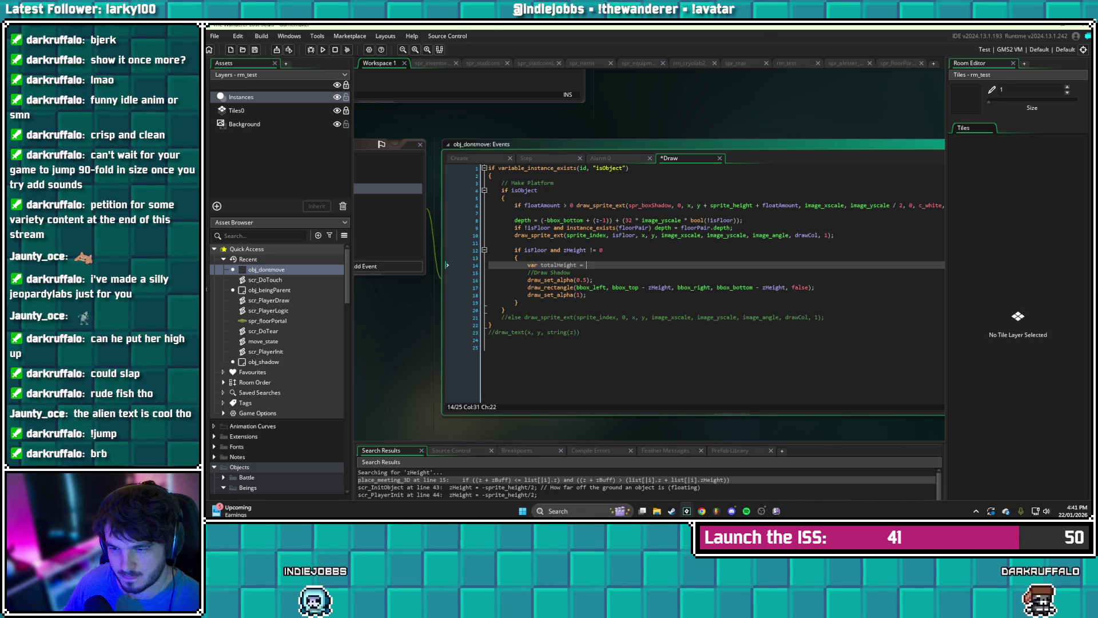
pyautogui.write('z + zHeig')
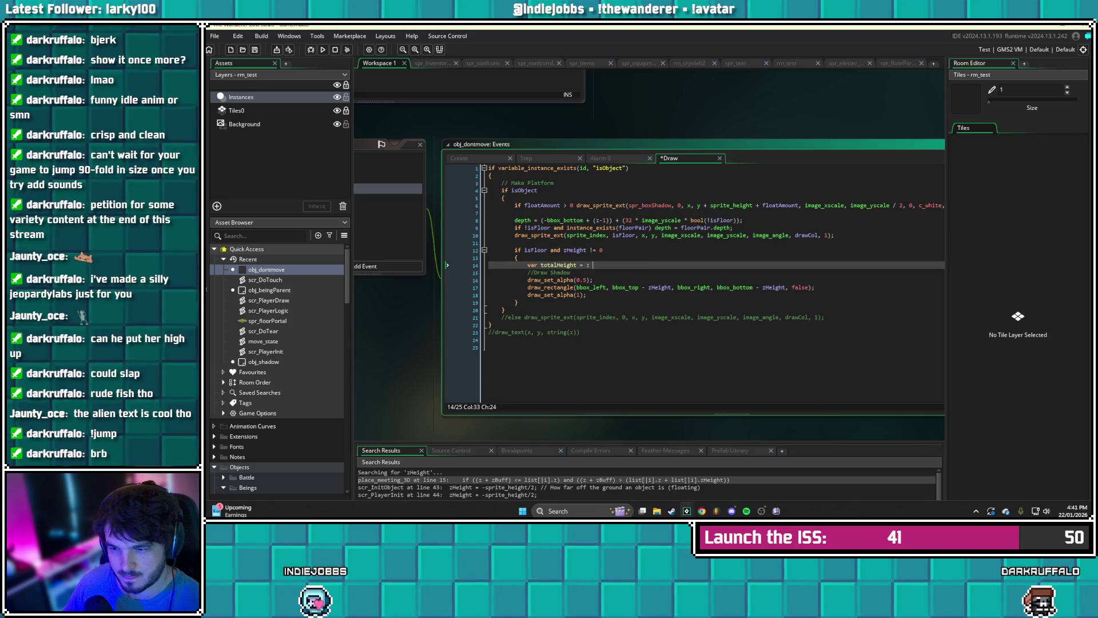
pyautogui.press('Return')
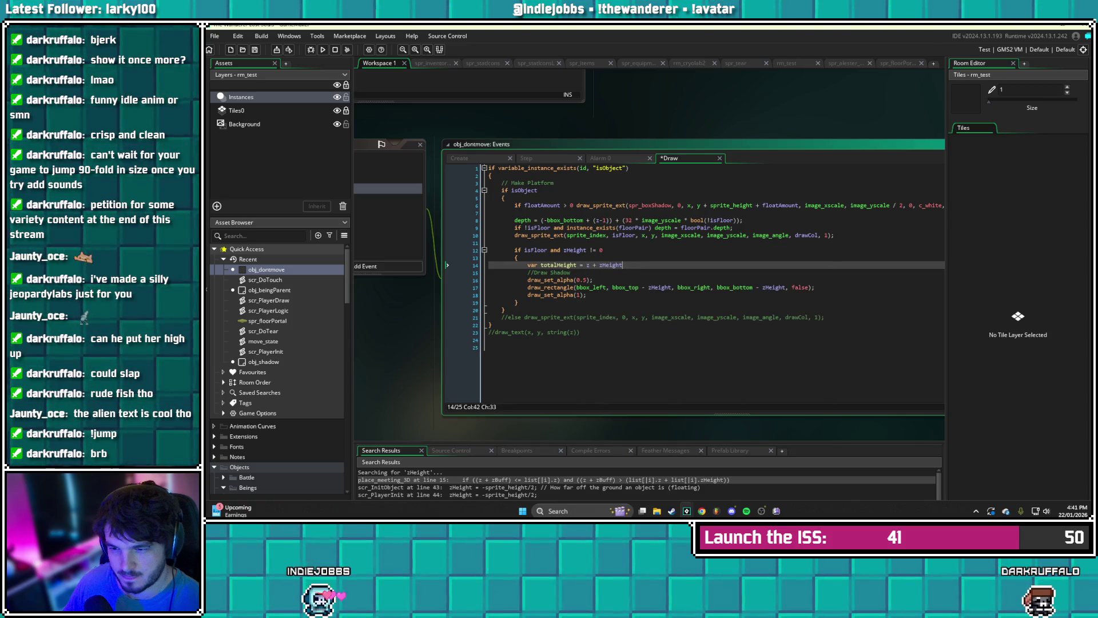
pyautogui.hotkey('ctrl', 's')
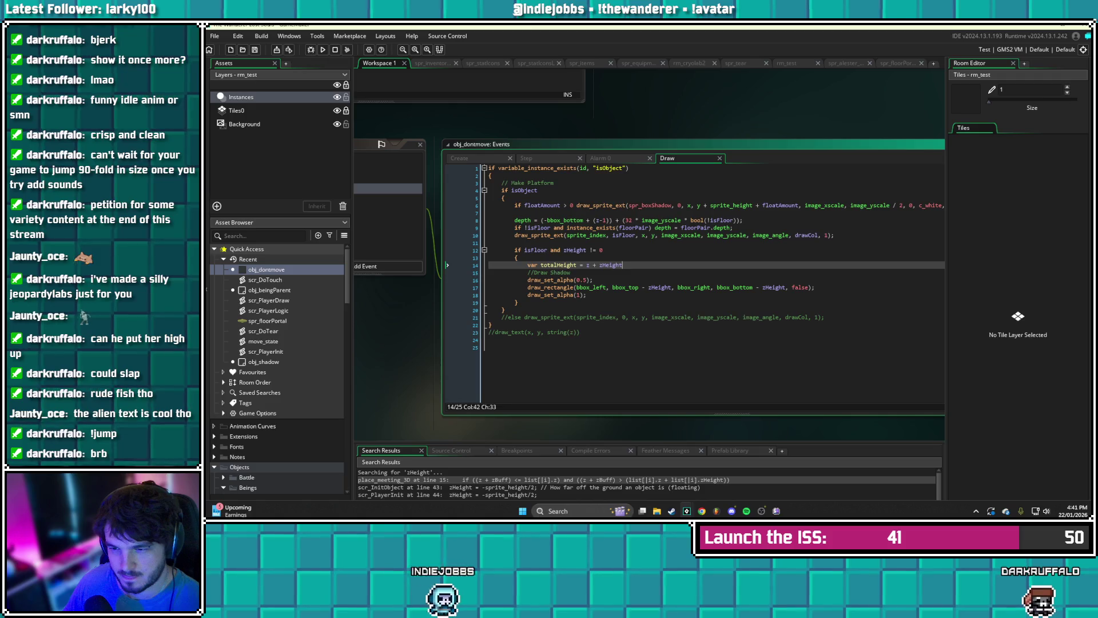
# - Replace both zHeight offsets in draw_rectangle with totalHeight
pyautogui.click(672, 287)
pyautogui.press('BackSpace')
pyautogui.press('BackSpace')
pyautogui.press('BackSpace')
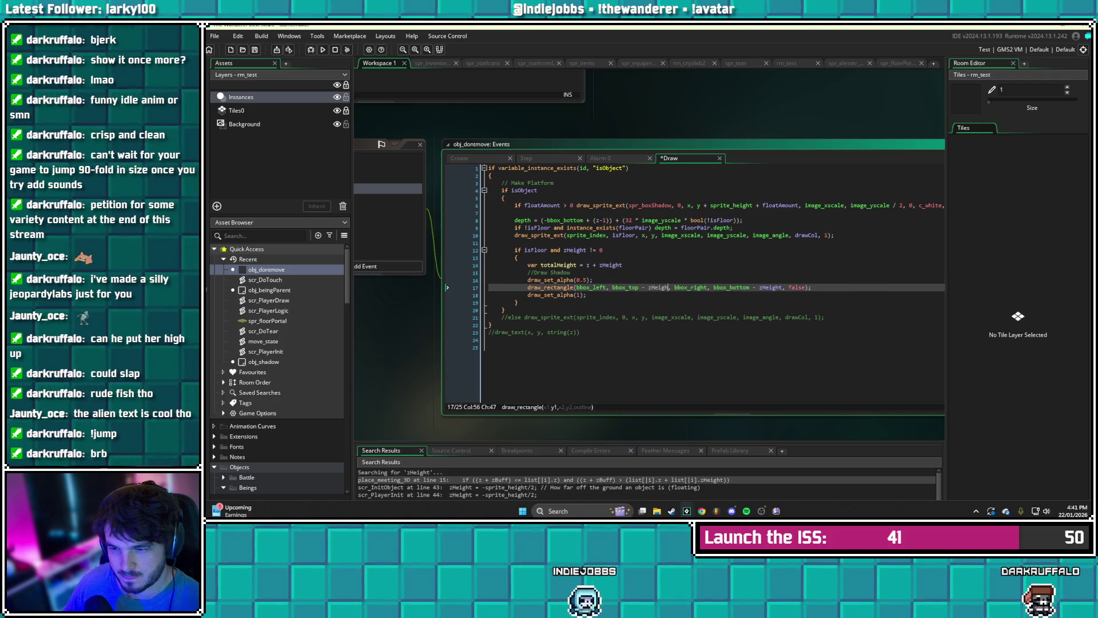
pyautogui.write('totalHeight')
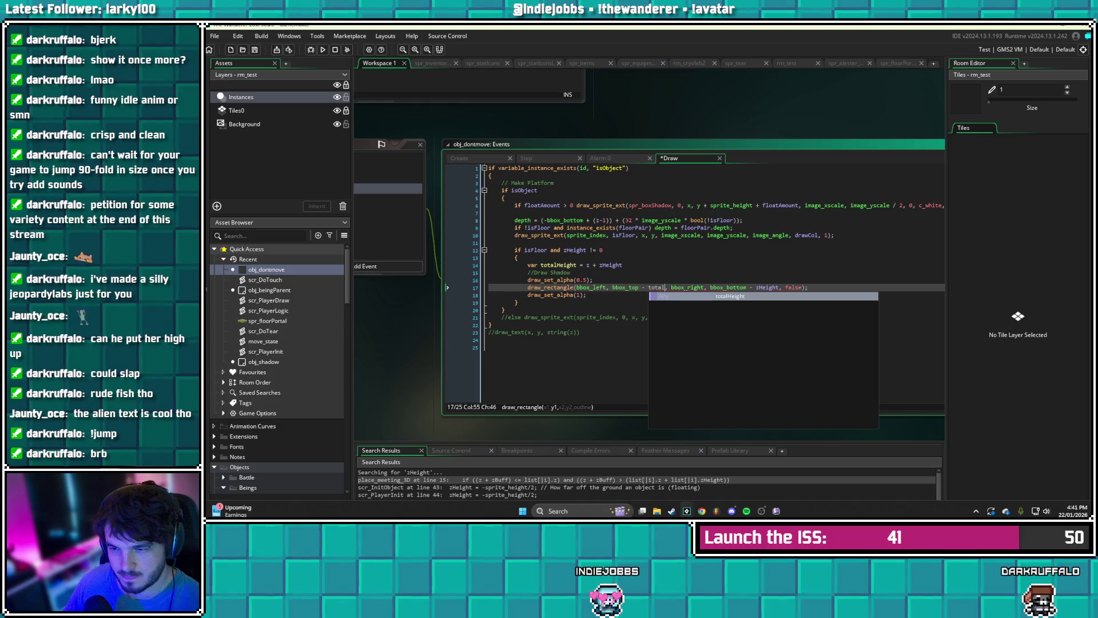
pyautogui.press('Right')
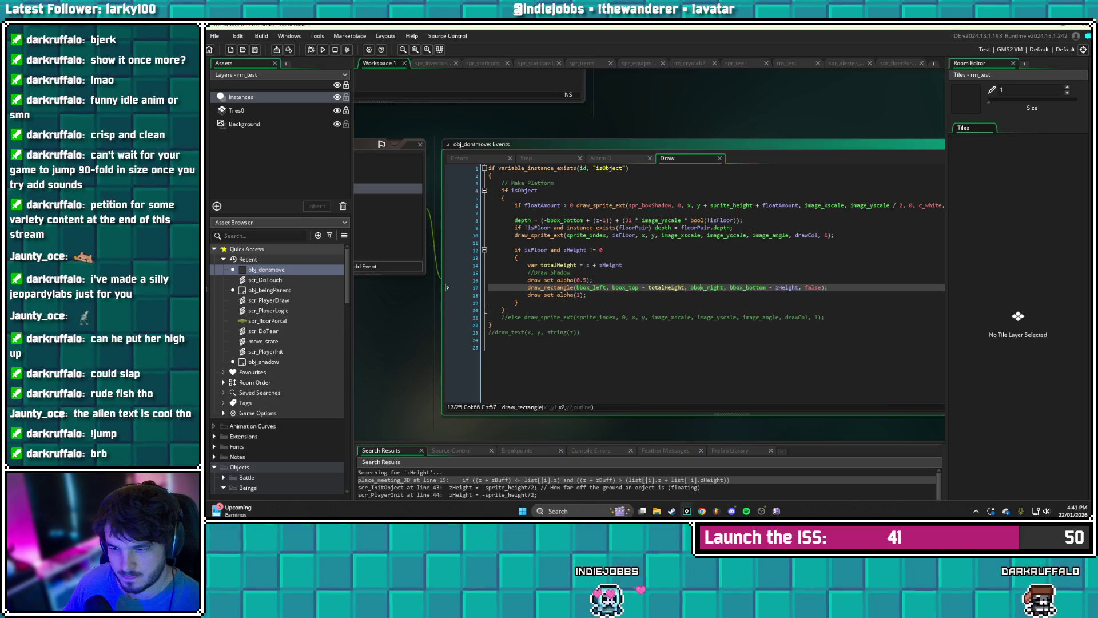
pyautogui.click(751, 287)
pyautogui.press('BackSpace')
pyautogui.press('BackSpace')
pyautogui.press('BackSpace')
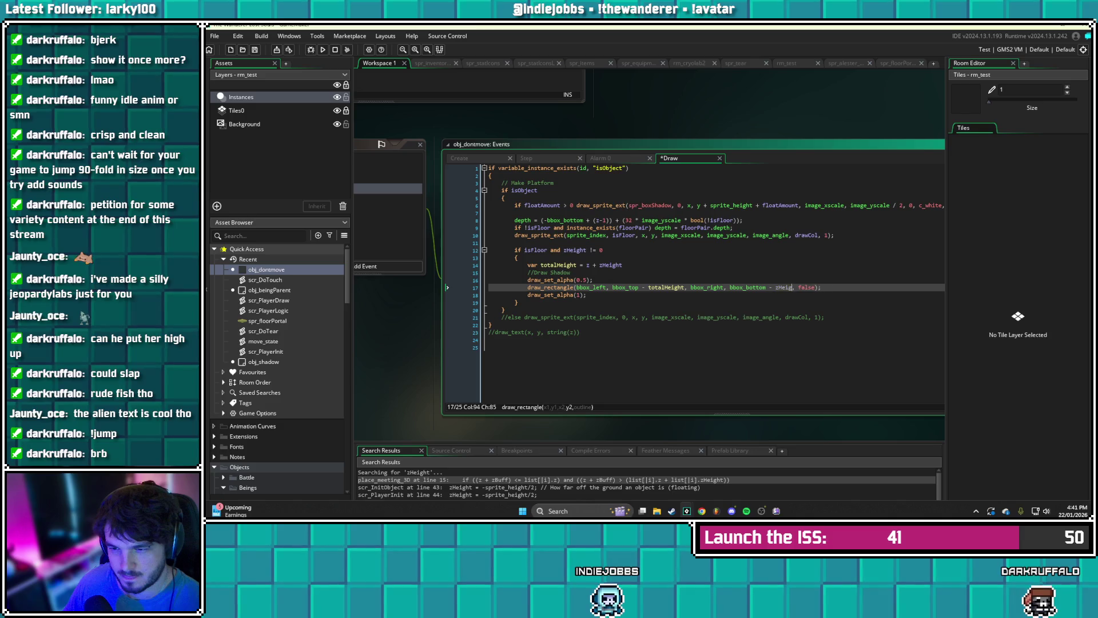
pyautogui.write('totalHeight')
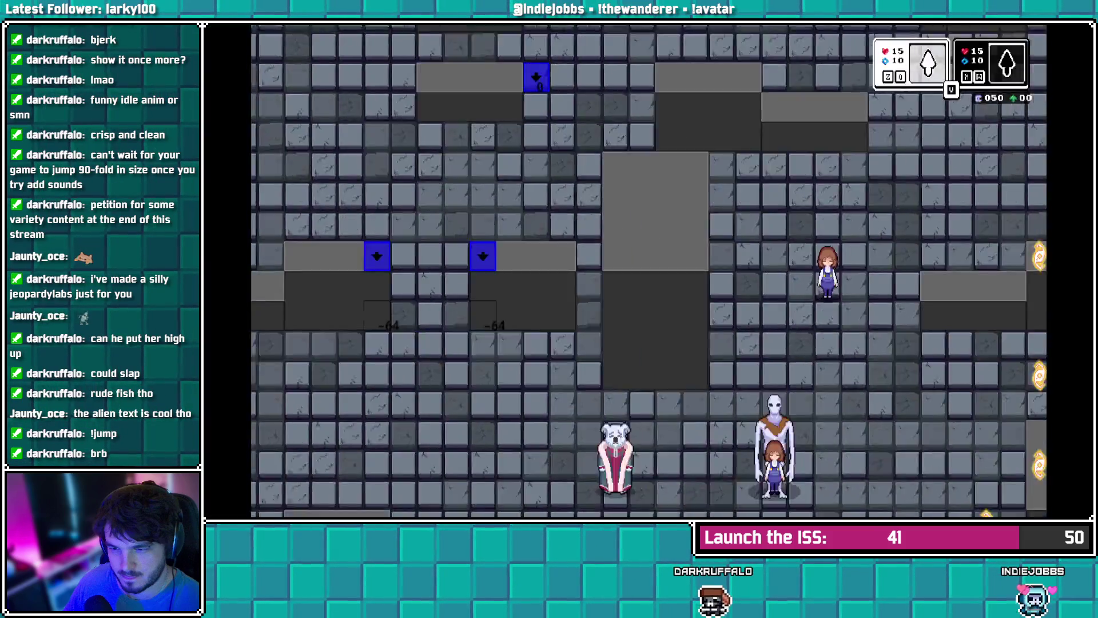
pyautogui.press('Right')
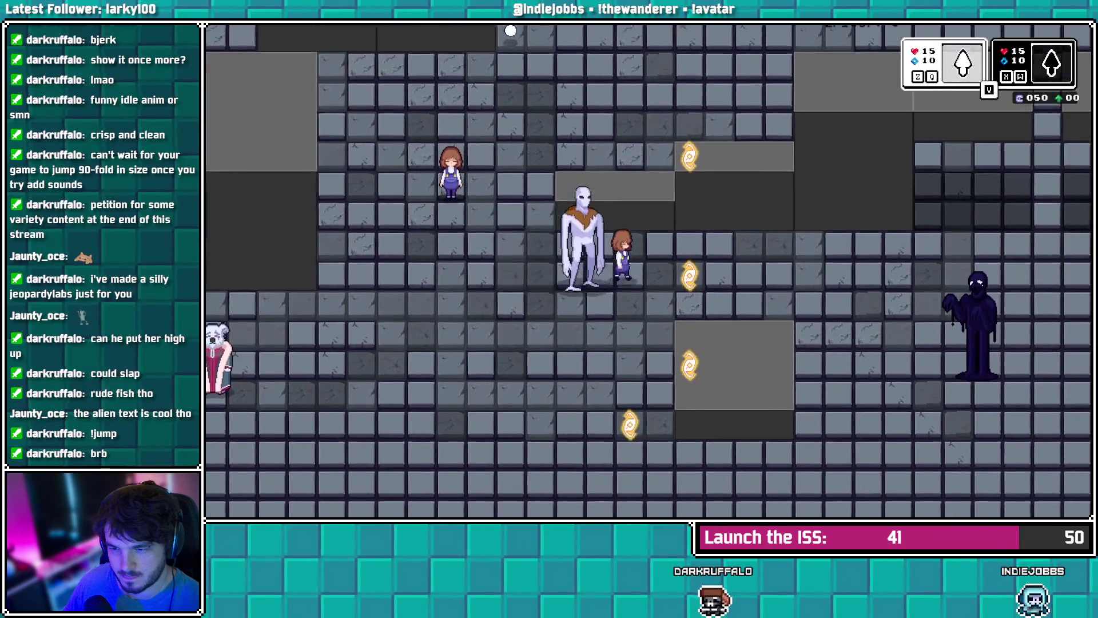
pyautogui.press('Up')
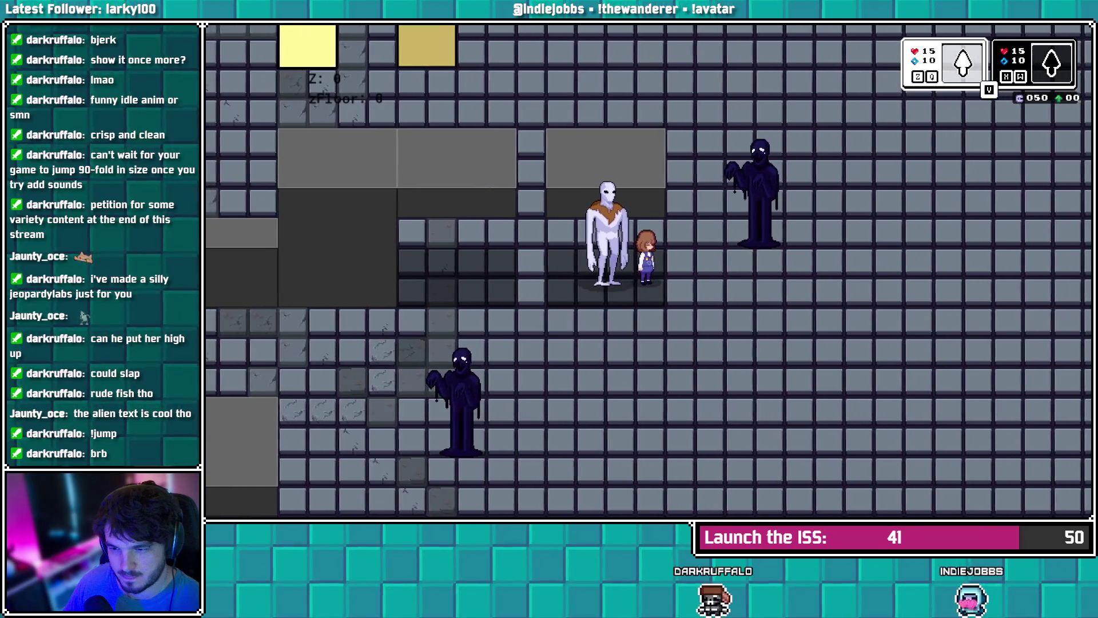
pyautogui.press('Left')
pyautogui.press('Right')
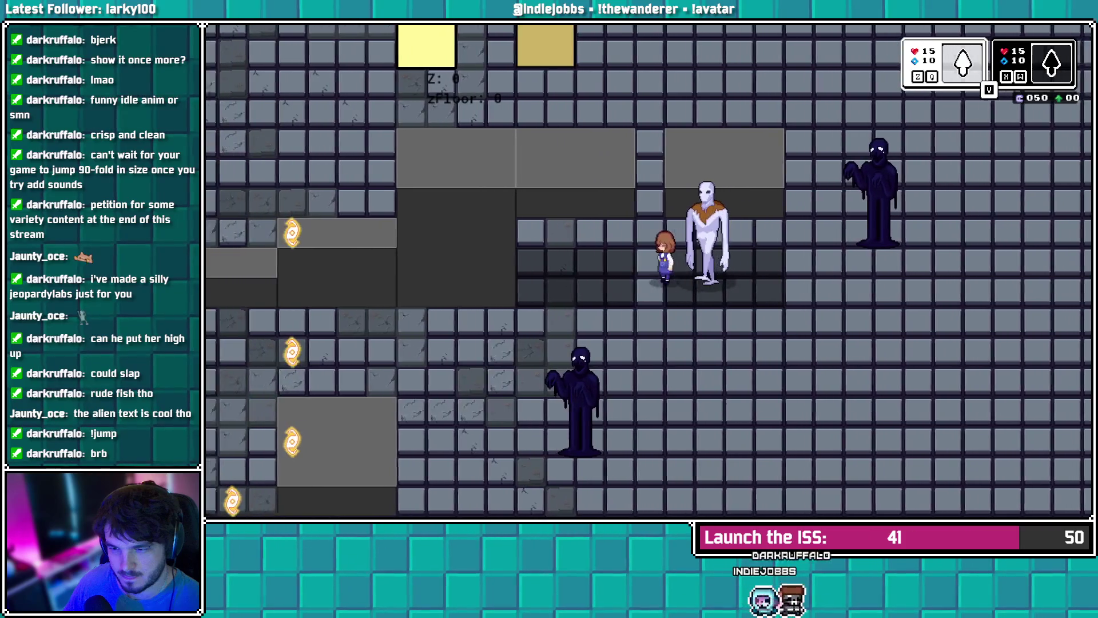
pyautogui.press('Left')
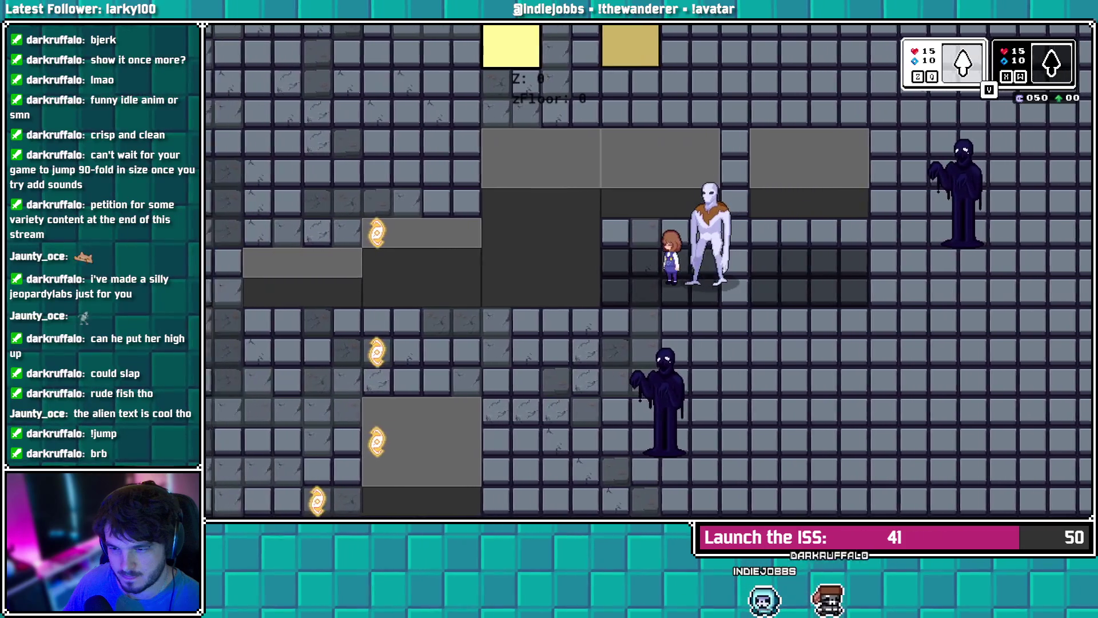
pyautogui.press('Right')
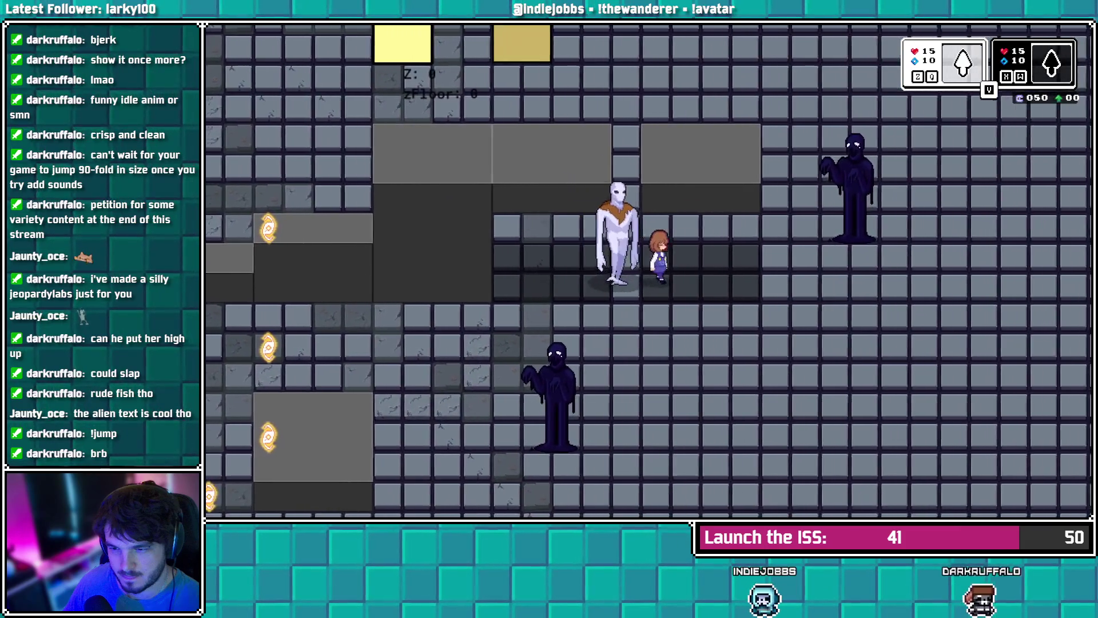
pyautogui.press('Left')
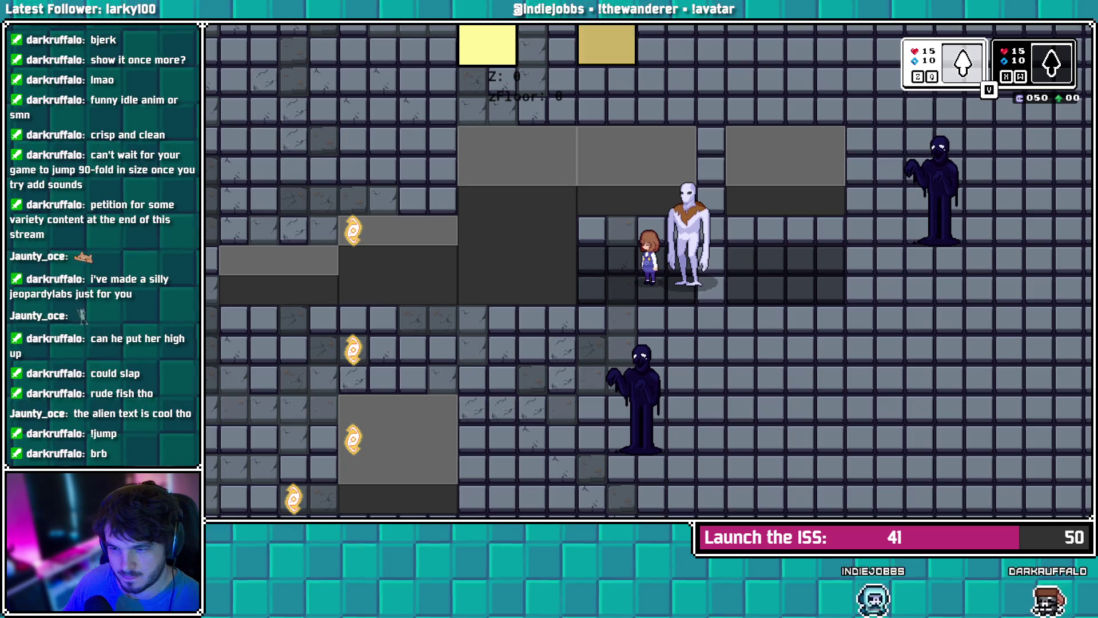
pyautogui.hotkey('alt', 'Tab')
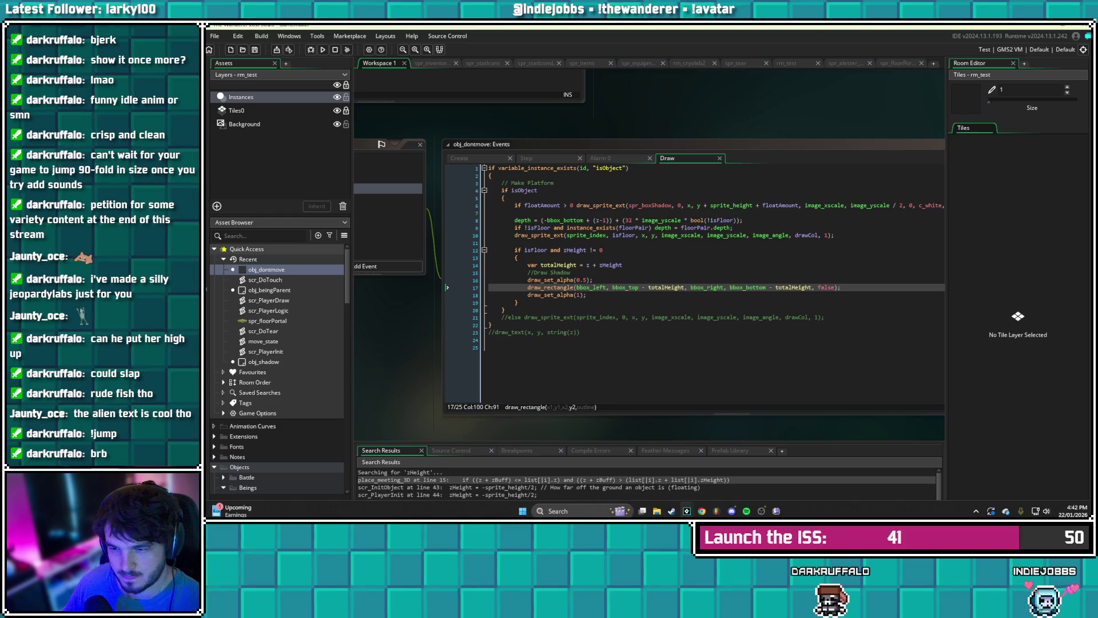
# - Search the assets for 'place_' and open the place_meeting_3D script
pyautogui.click(593, 280)
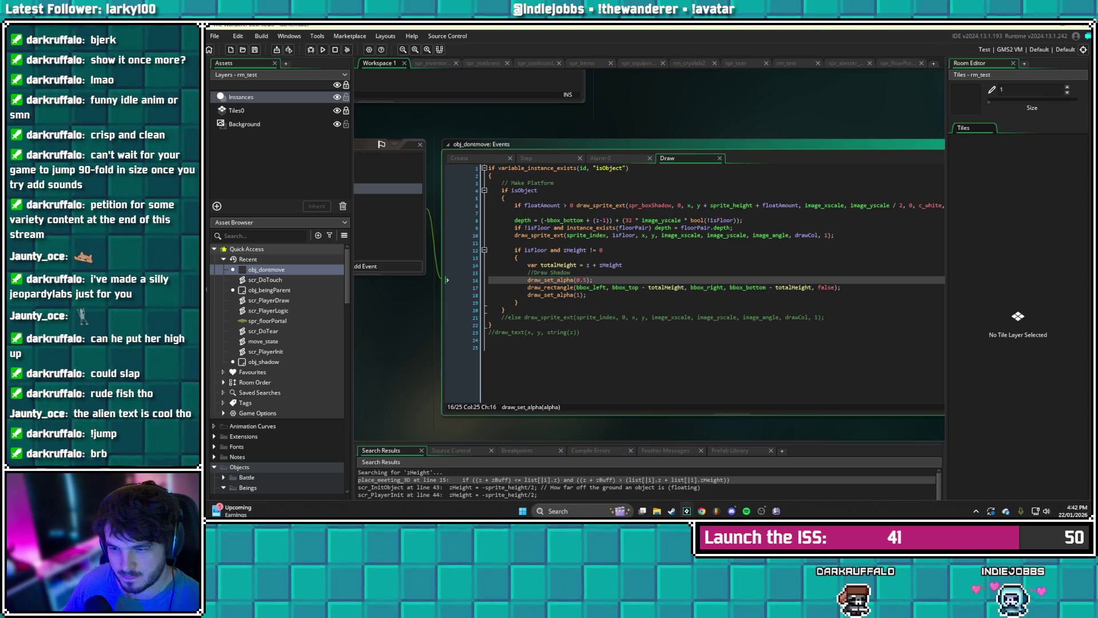
pyautogui.click(224, 236)
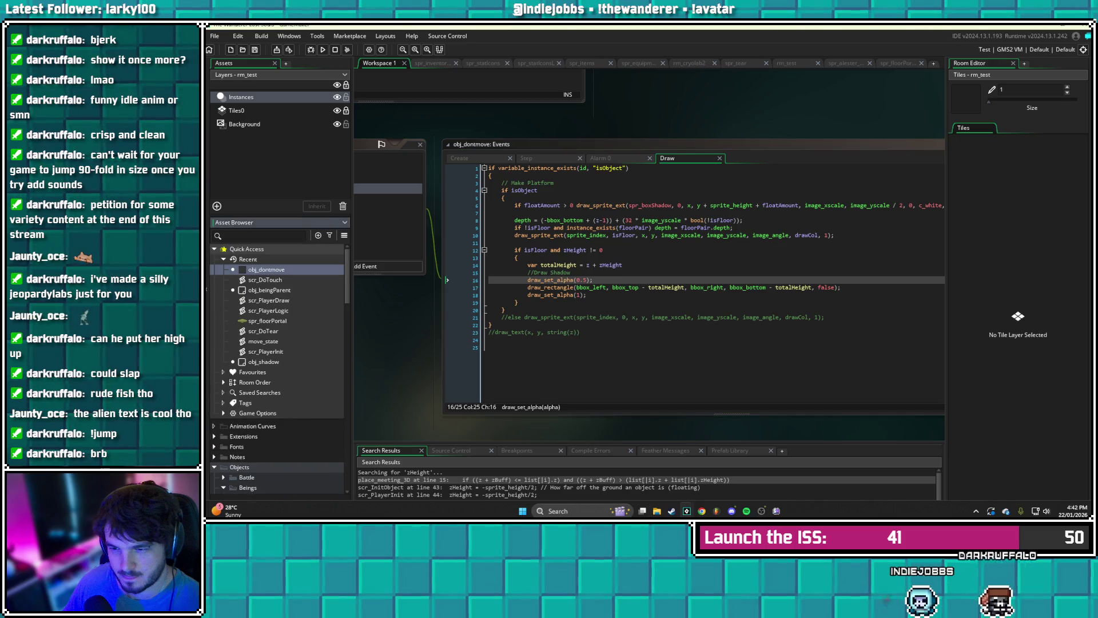
pyautogui.write('place')
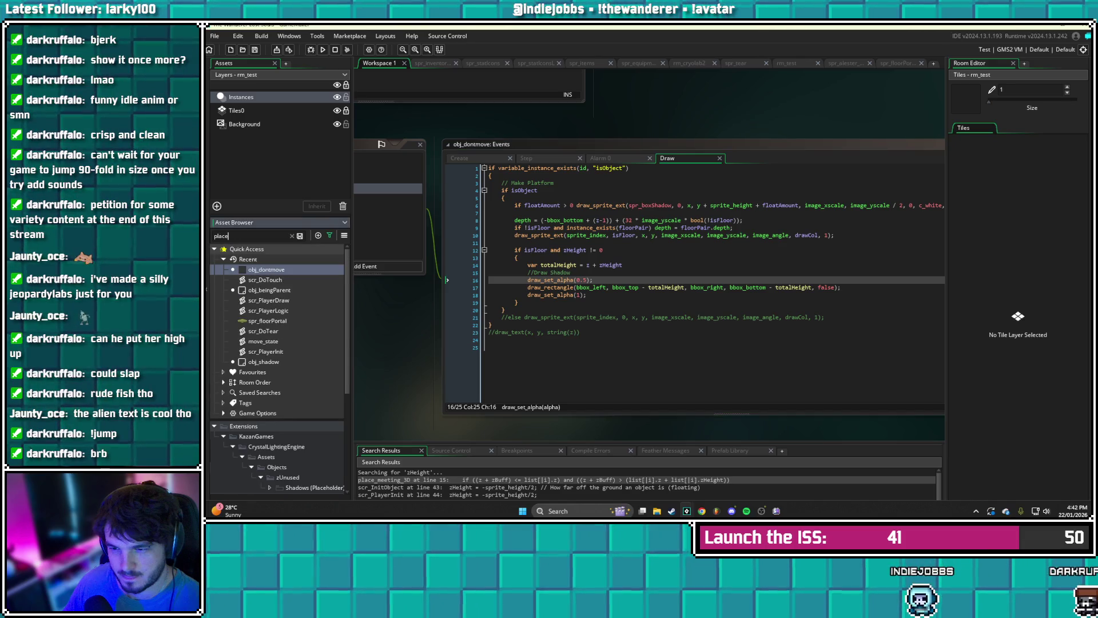
pyautogui.write('_')
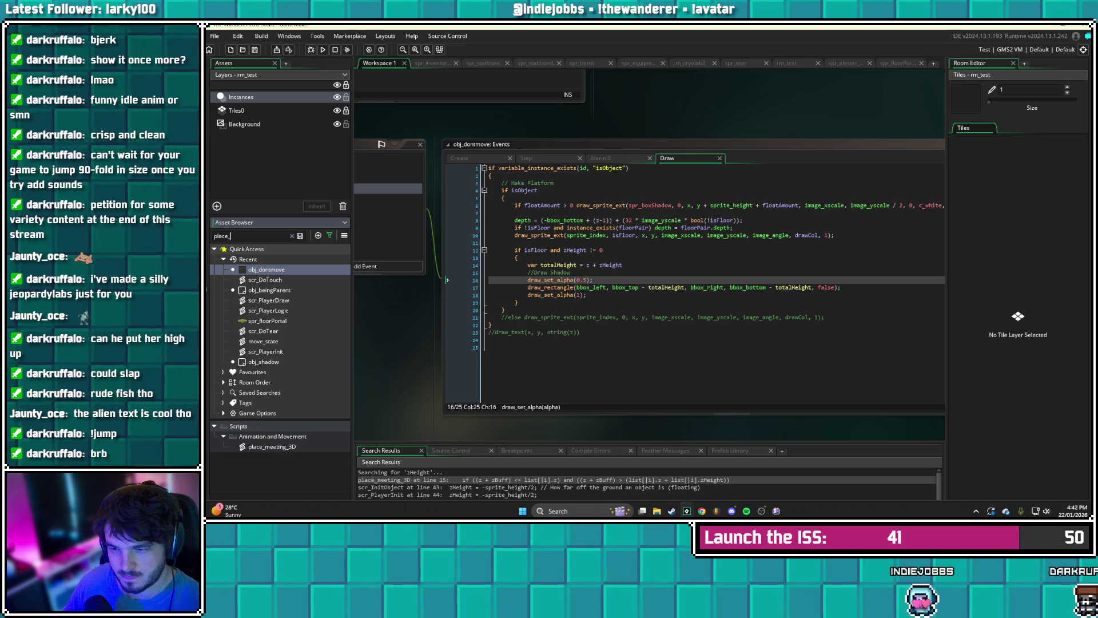
pyautogui.doubleClick(271, 447)
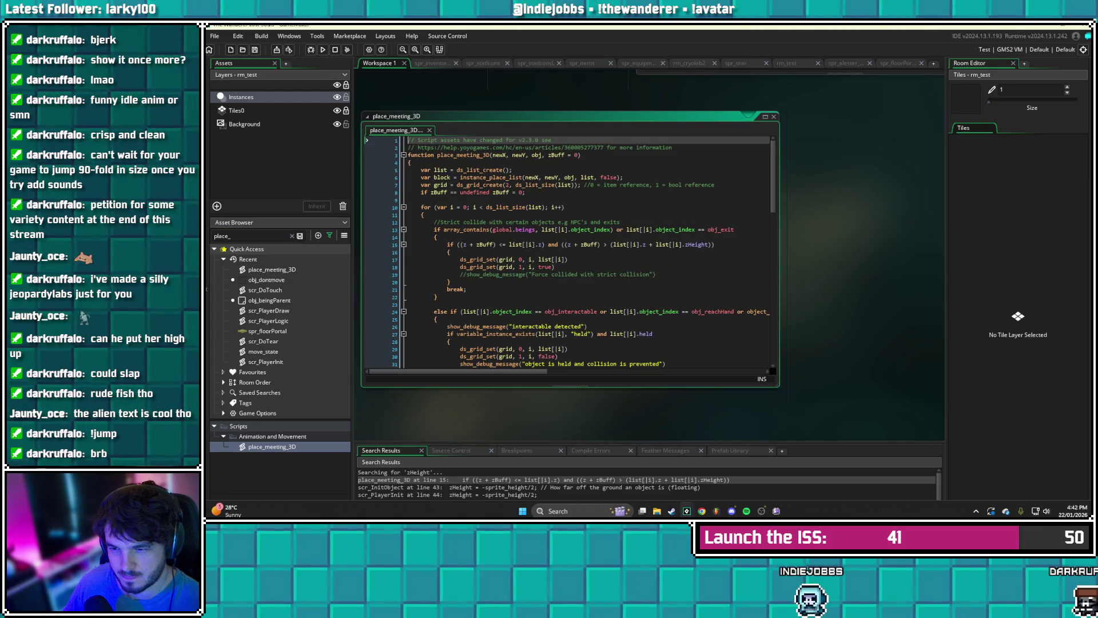
# - Enlarge the place_meeting_3D editor and scroll through its collision branches to the final catch-all
pyautogui.scroll(-6, 569, 251)
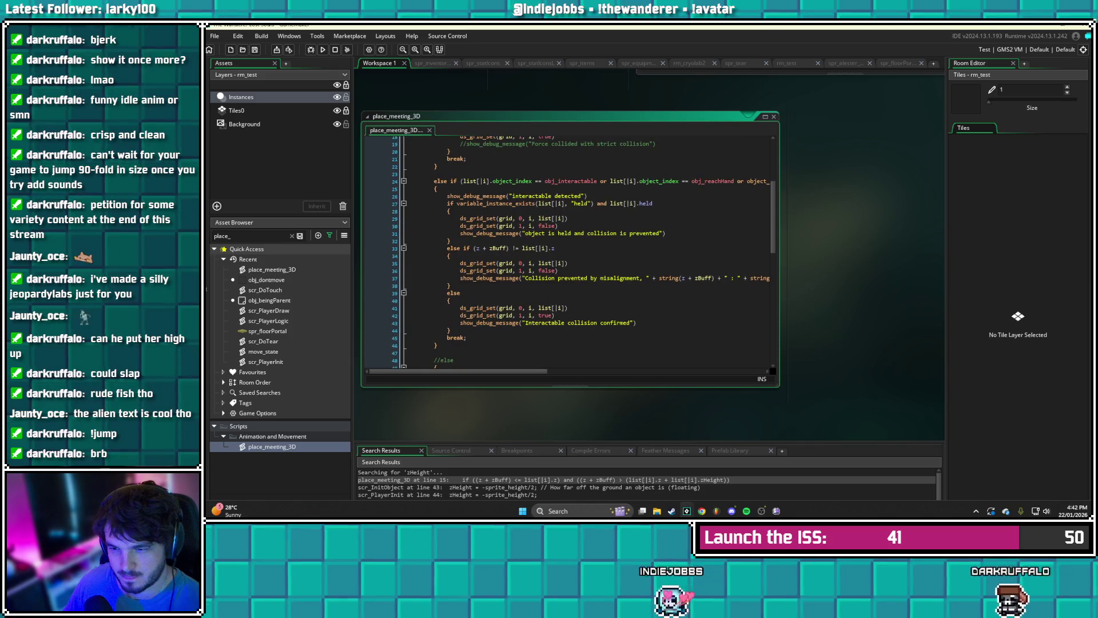
pyautogui.moveTo(779, 251); pyautogui.dragTo(934, 251)
pyautogui.moveTo(573, 116); pyautogui.dragTo(547, 112)
pyautogui.click(743, 274)
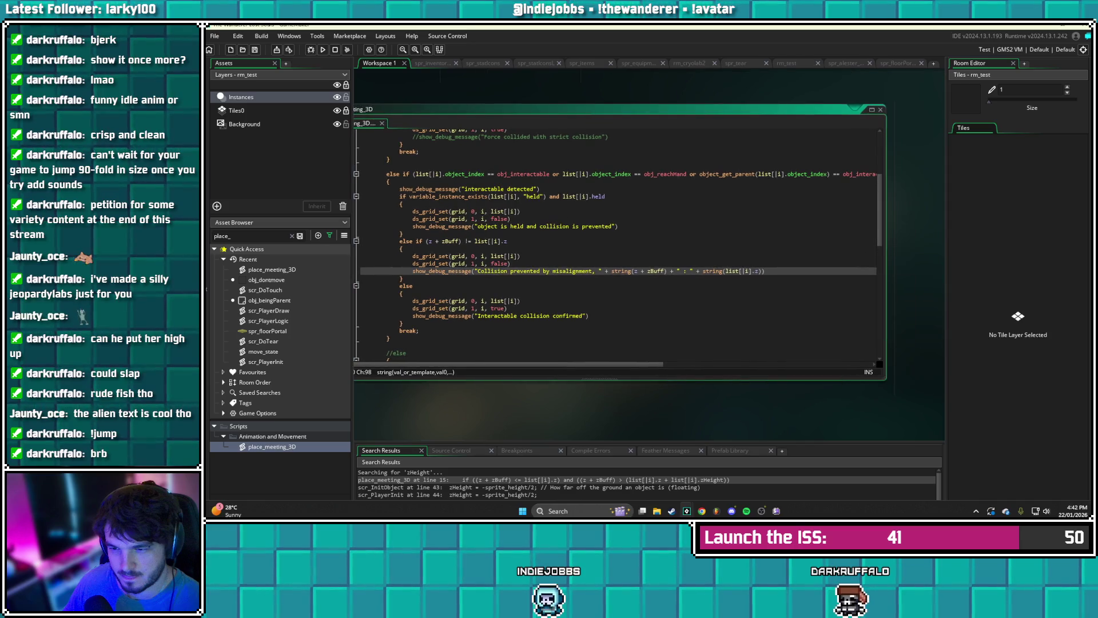
pyautogui.scroll(-6, 650, 246)
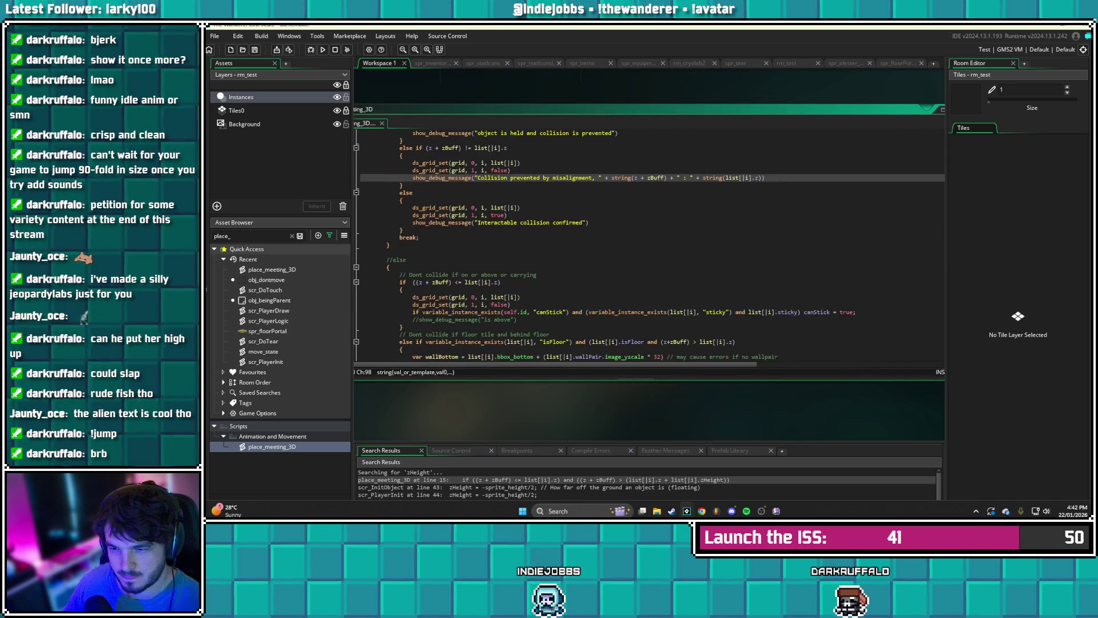
pyautogui.click(441, 248)
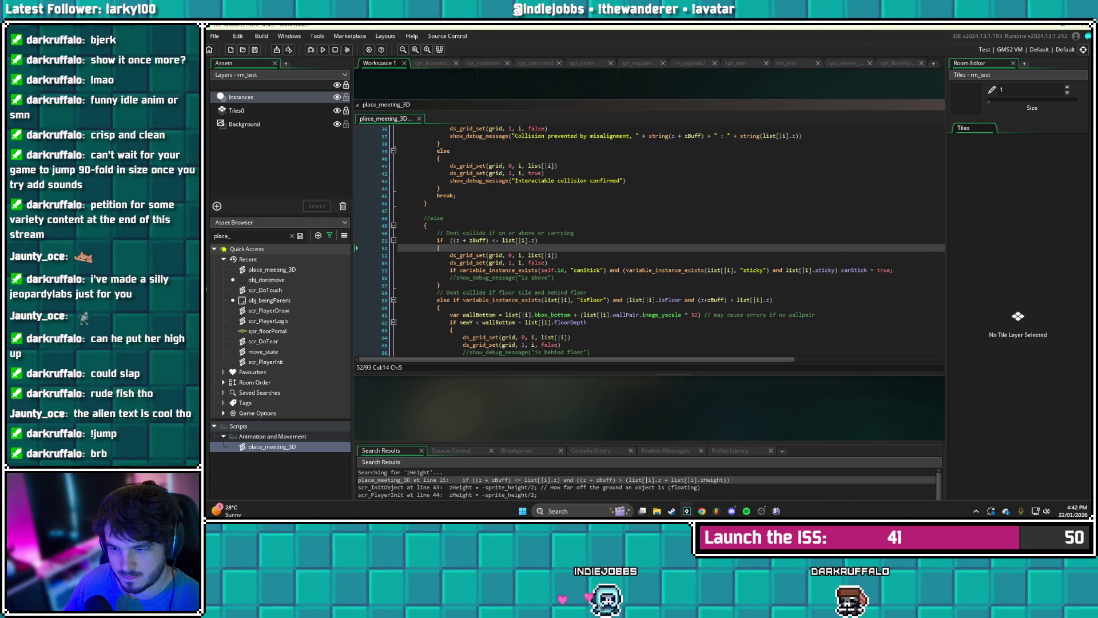
pyautogui.scroll(-1, 650, 241)
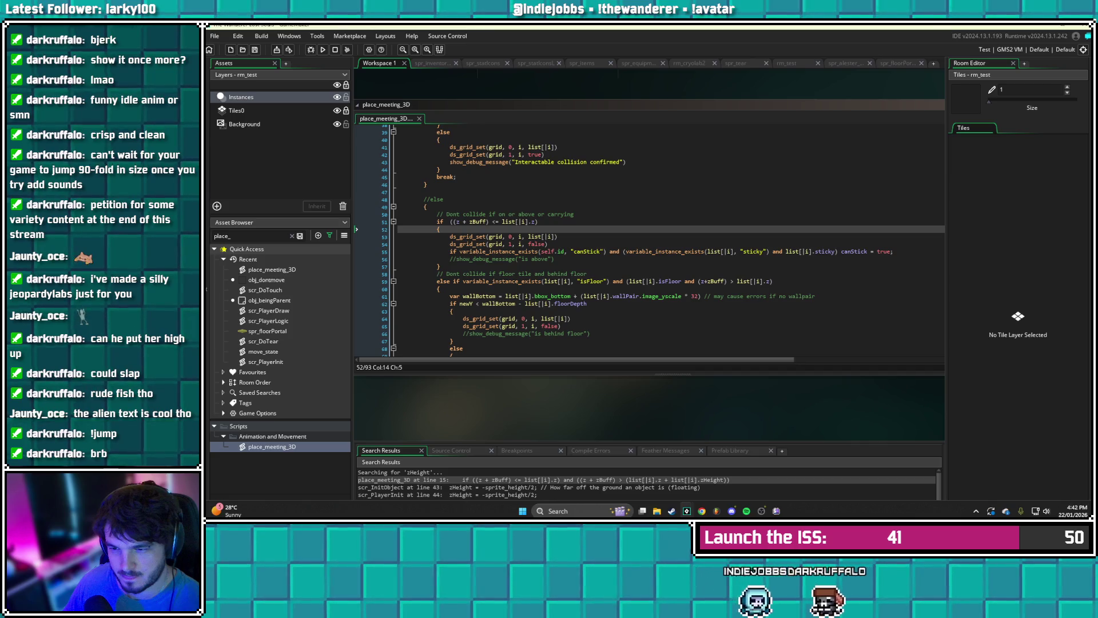
pyautogui.scroll(-3, 667, 238)
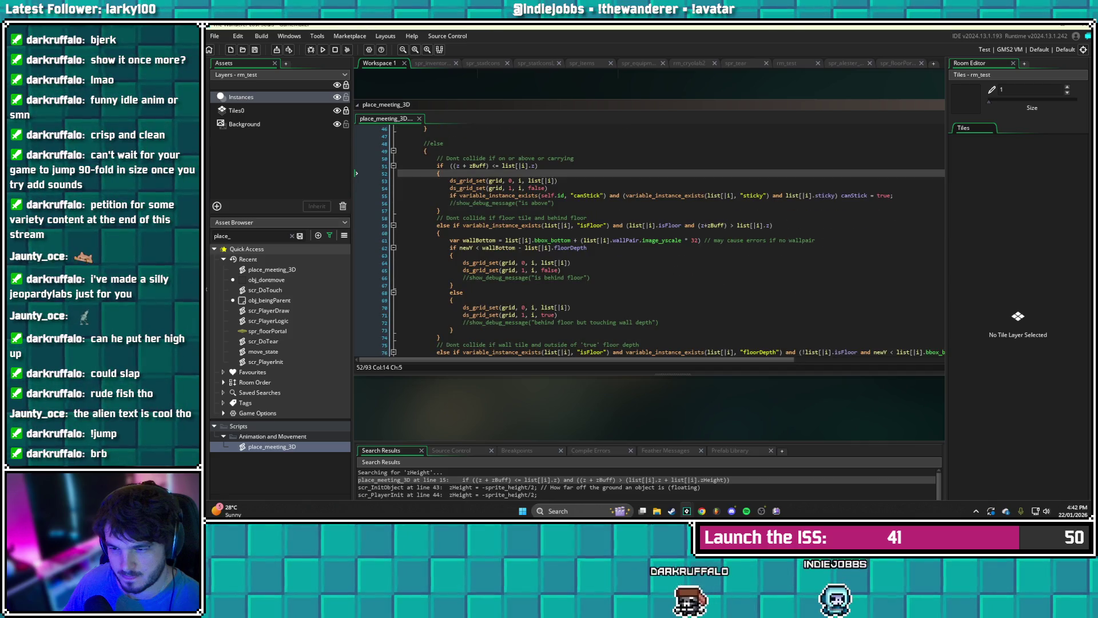
pyautogui.scroll(-2, 664, 240)
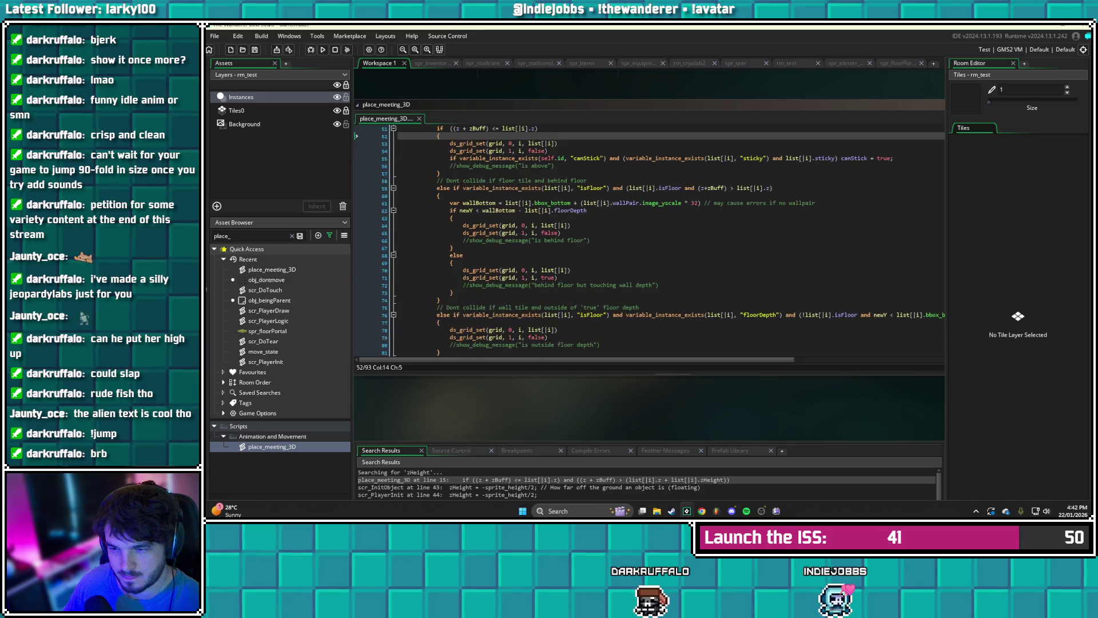
pyautogui.scroll(-3, 664, 241)
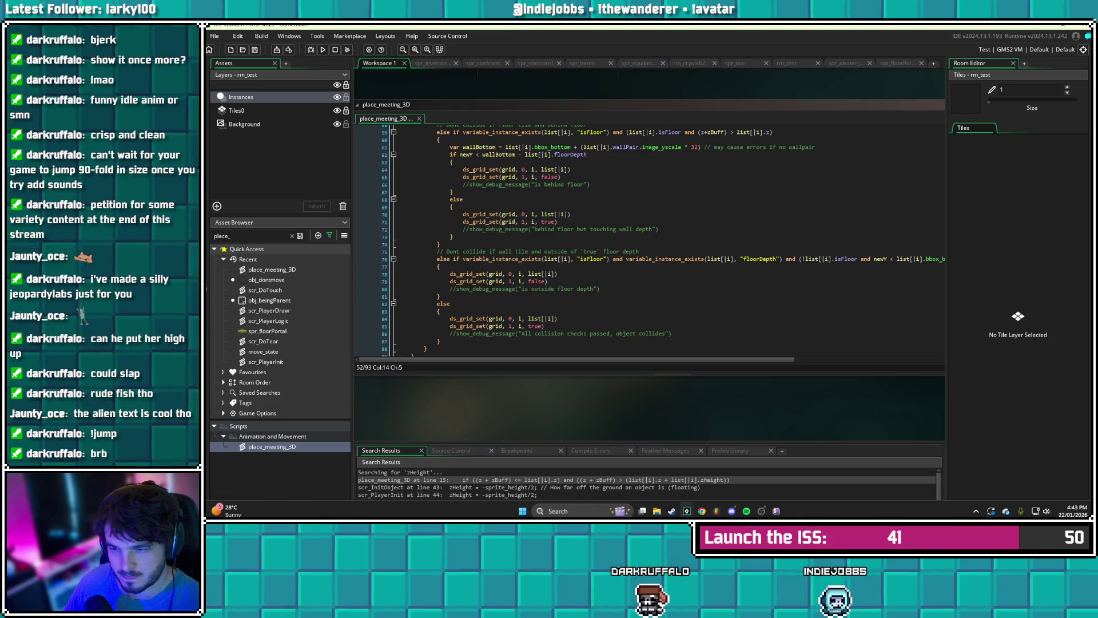
pyautogui.click(453, 303)
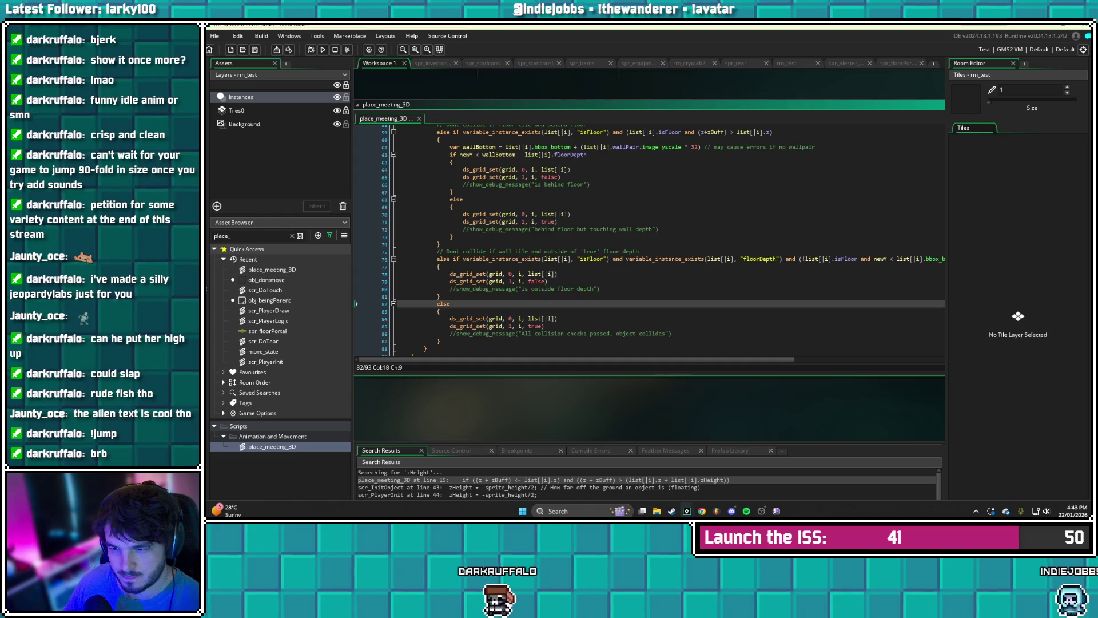
pyautogui.click(440, 295)
pyautogui.press('Return')
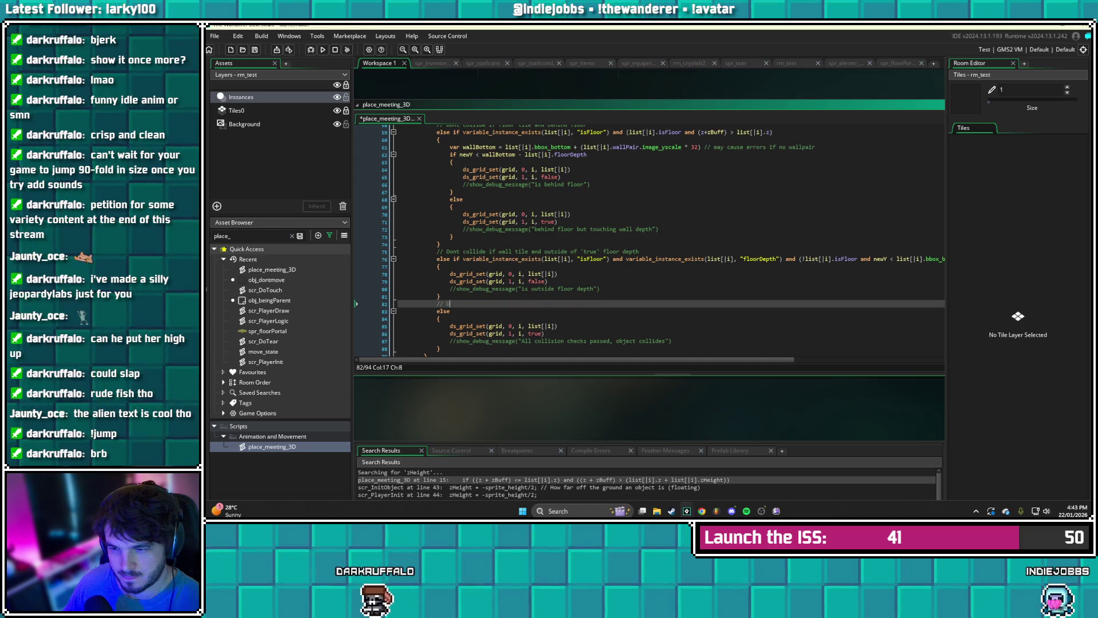
pyautogui.write('ont c')
pyautogui.write('oll')
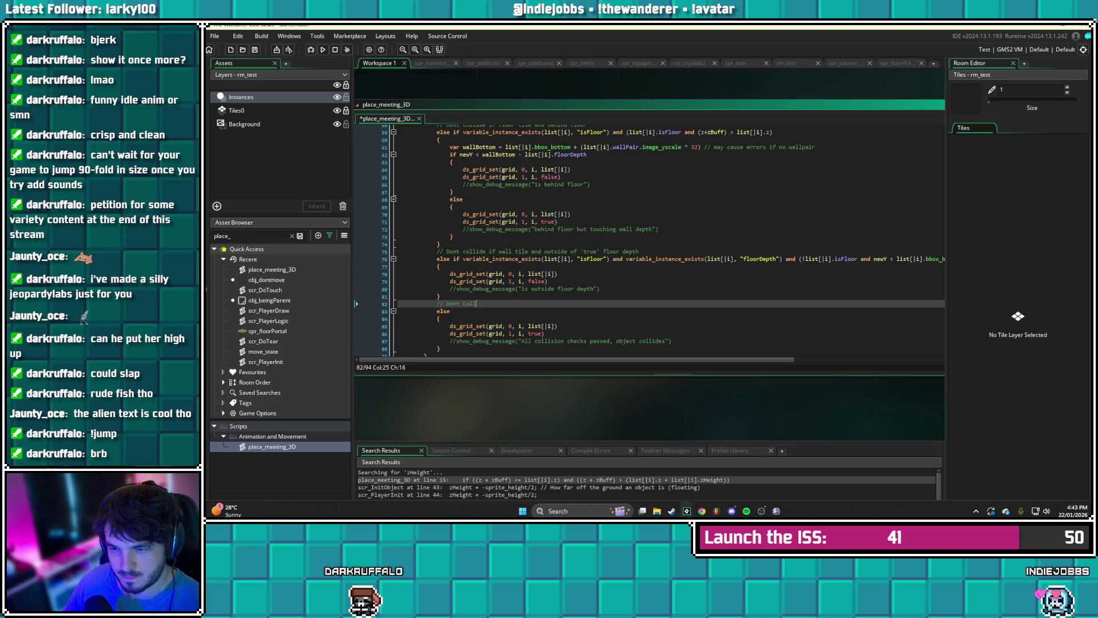
pyautogui.write('ide if below Z height')
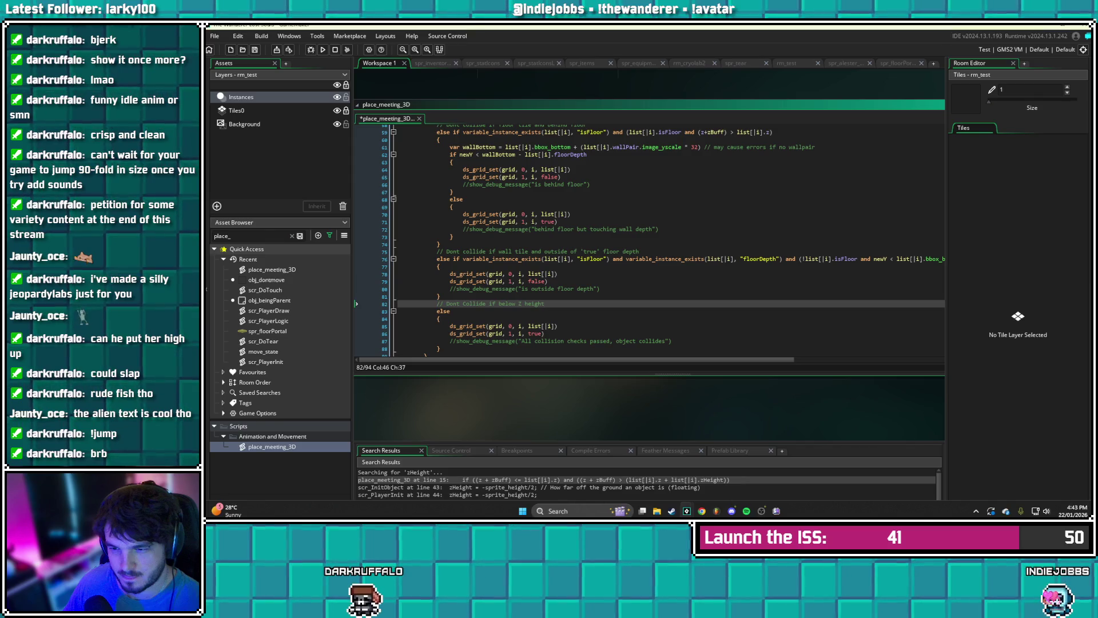
pyautogui.hotkey('ctrl', 'BackSpace')
pyautogui.hotkey('ctrl', 'BackSpace')
pyautogui.hotkey('ctrl', 'BackSpace')
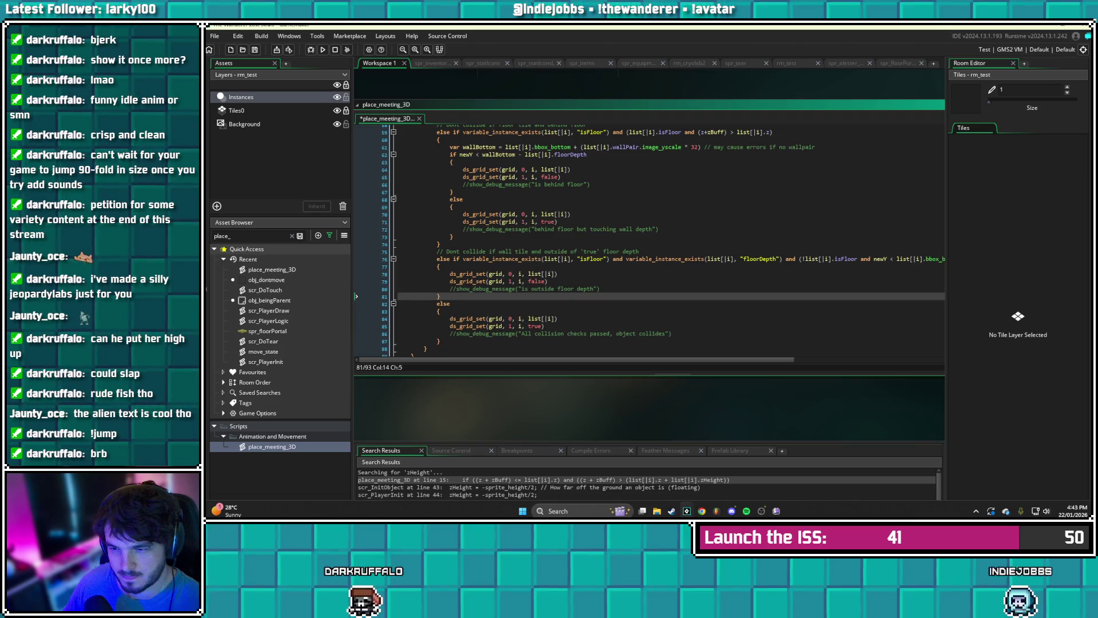
pyautogui.hotkey('ctrl', 's')
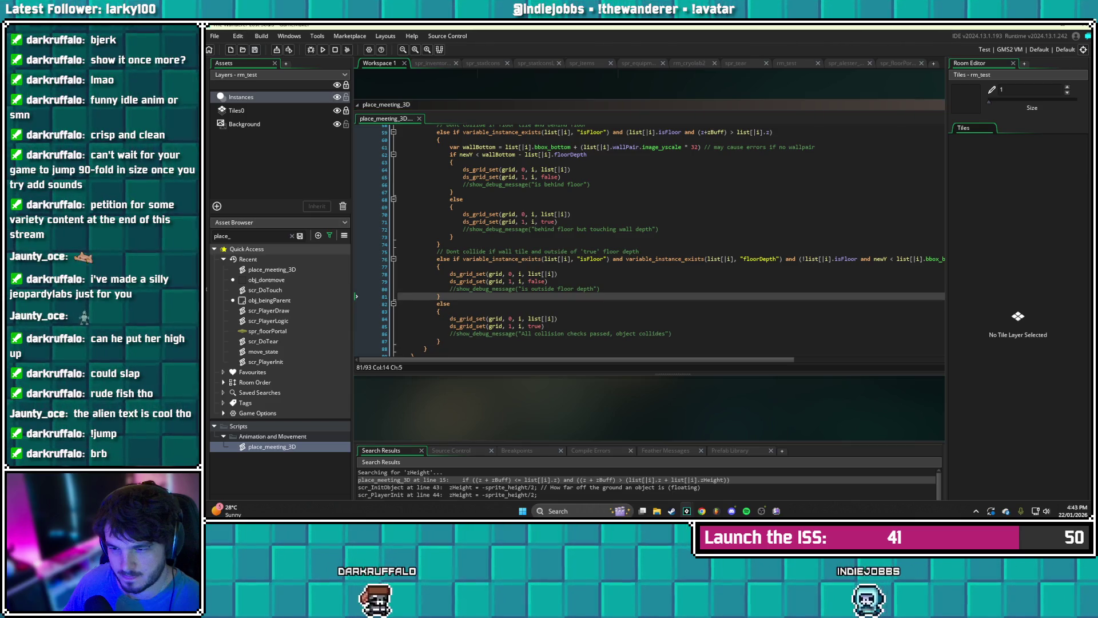
pyautogui.scroll(3, 664, 241)
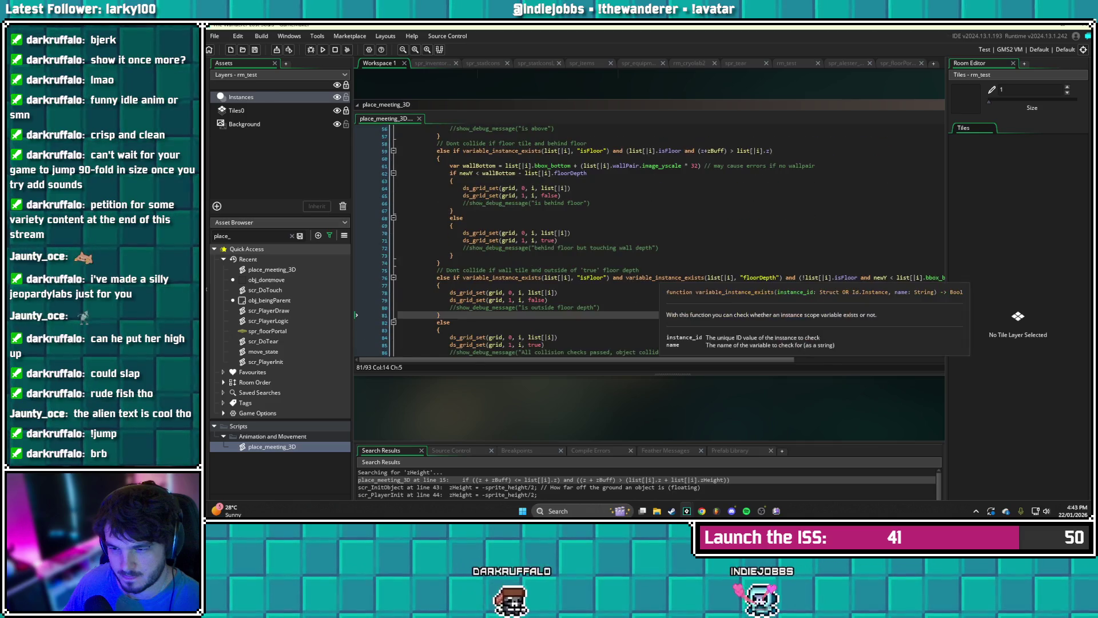
pyautogui.scroll(-1, 664, 240)
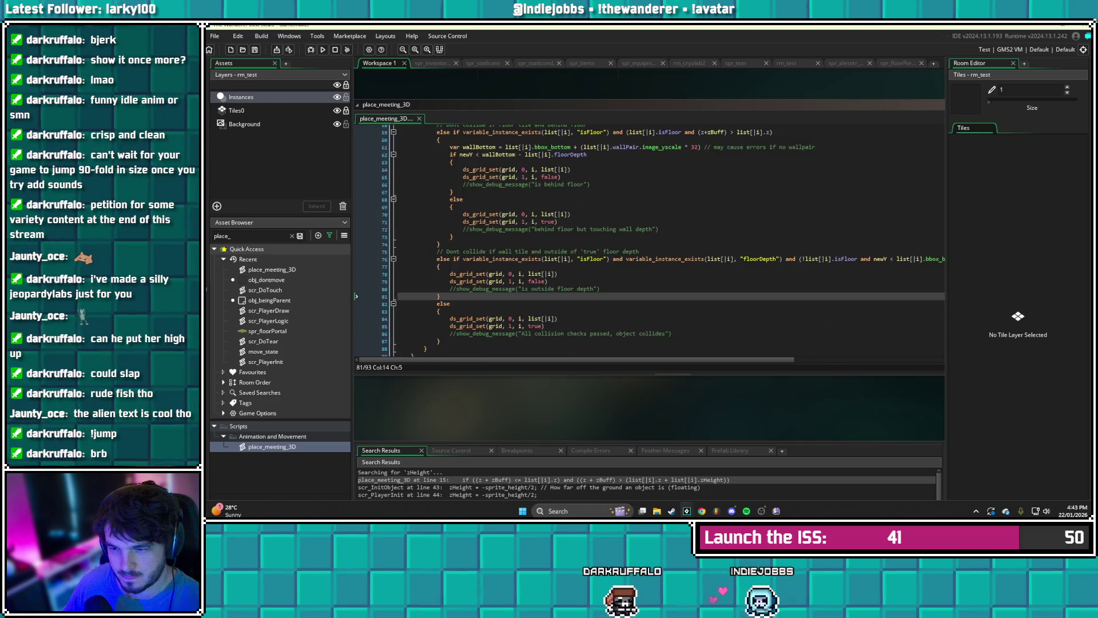
pyautogui.scroll(2, 664, 240)
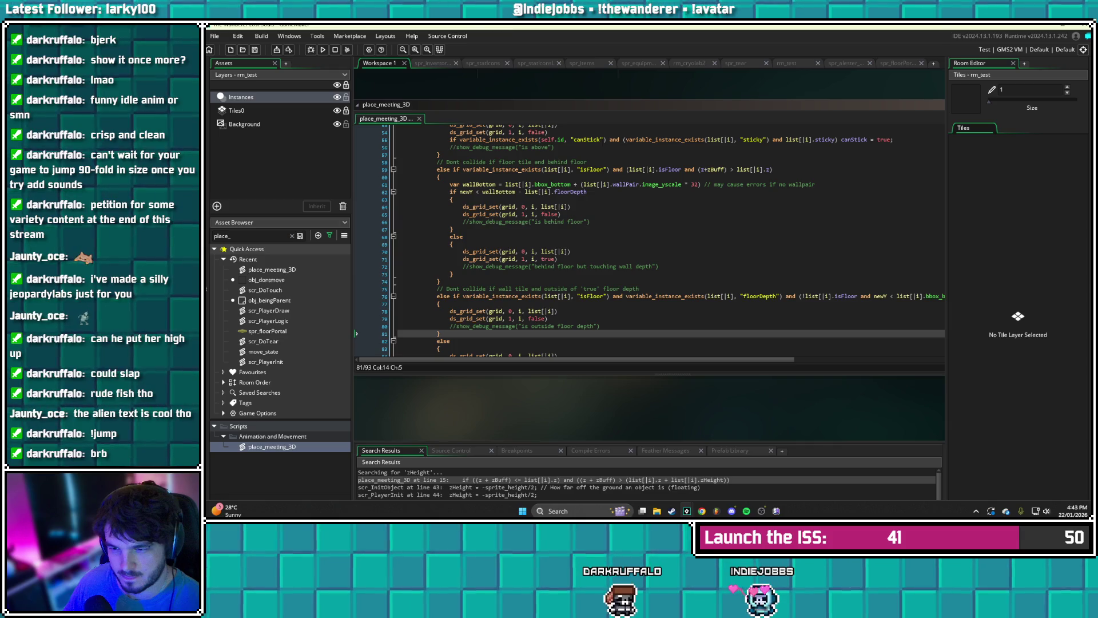
pyautogui.scroll(4, 664, 240)
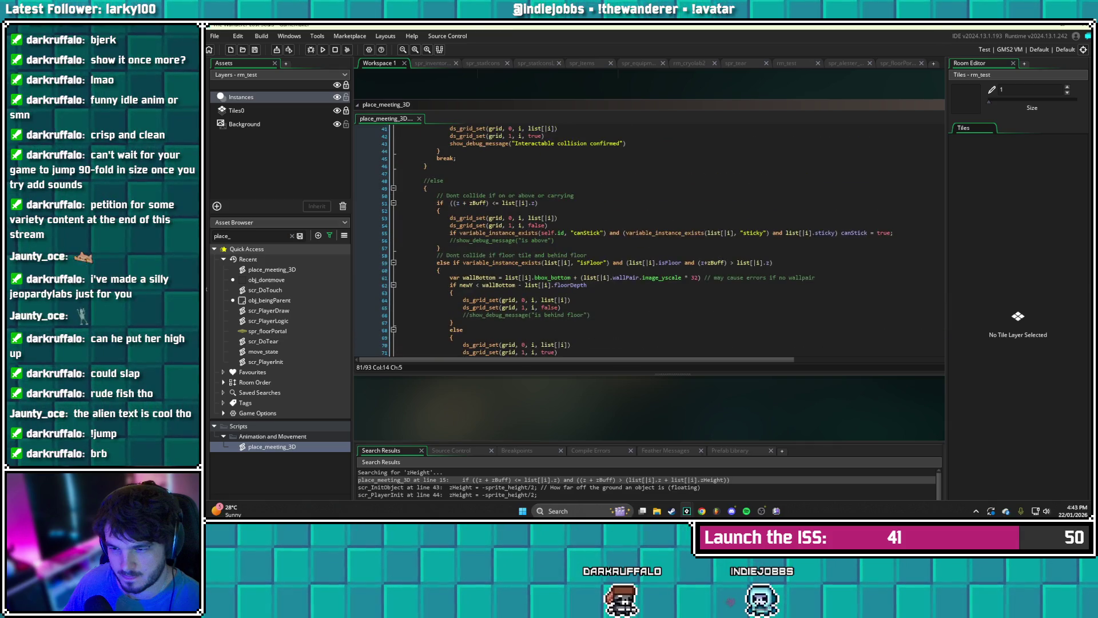
pyautogui.scroll(13, 664, 240)
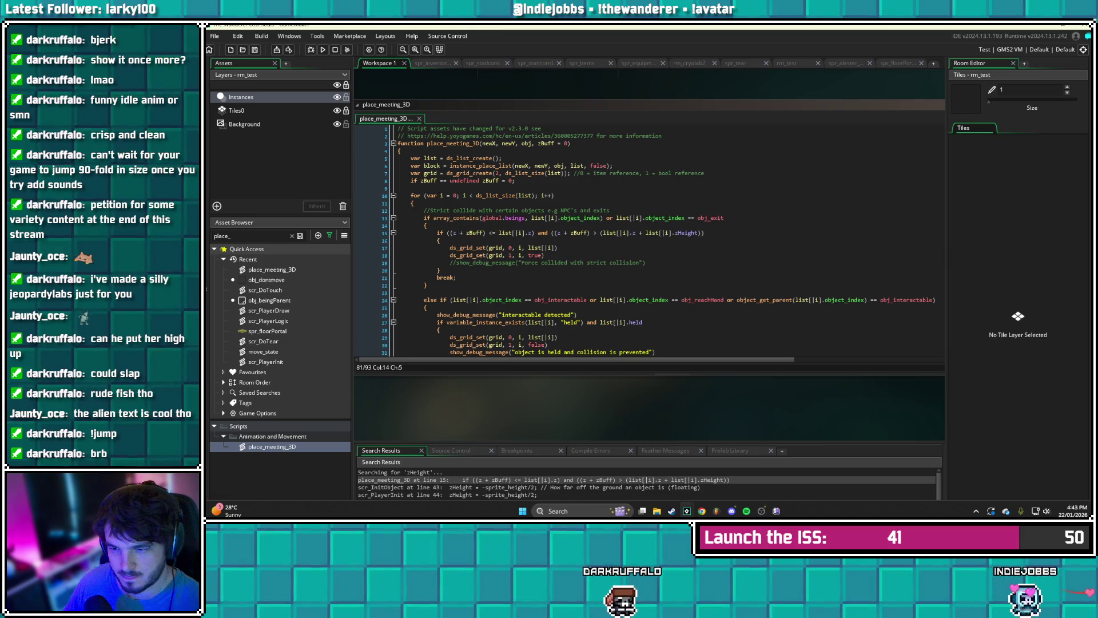
pyautogui.click(514, 180)
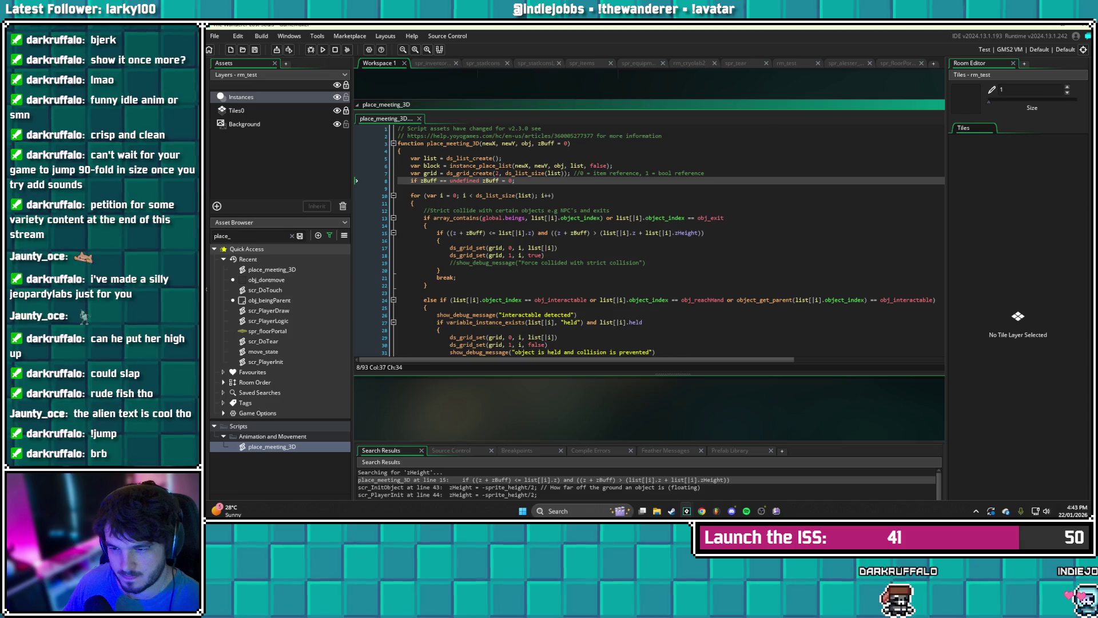
pyautogui.click(614, 166)
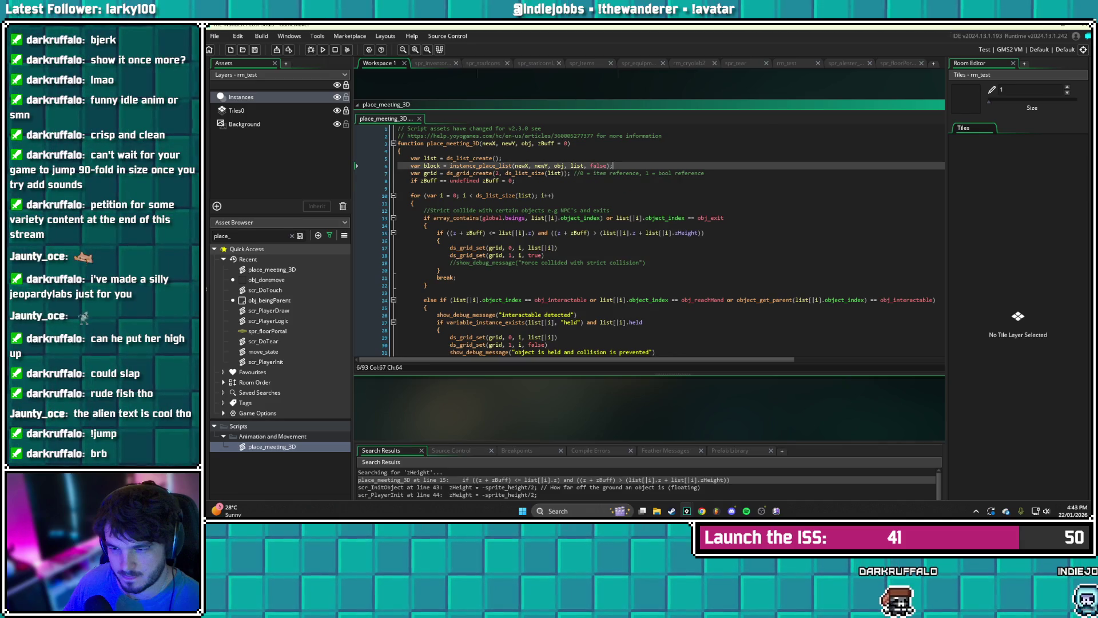
pyautogui.click(515, 180)
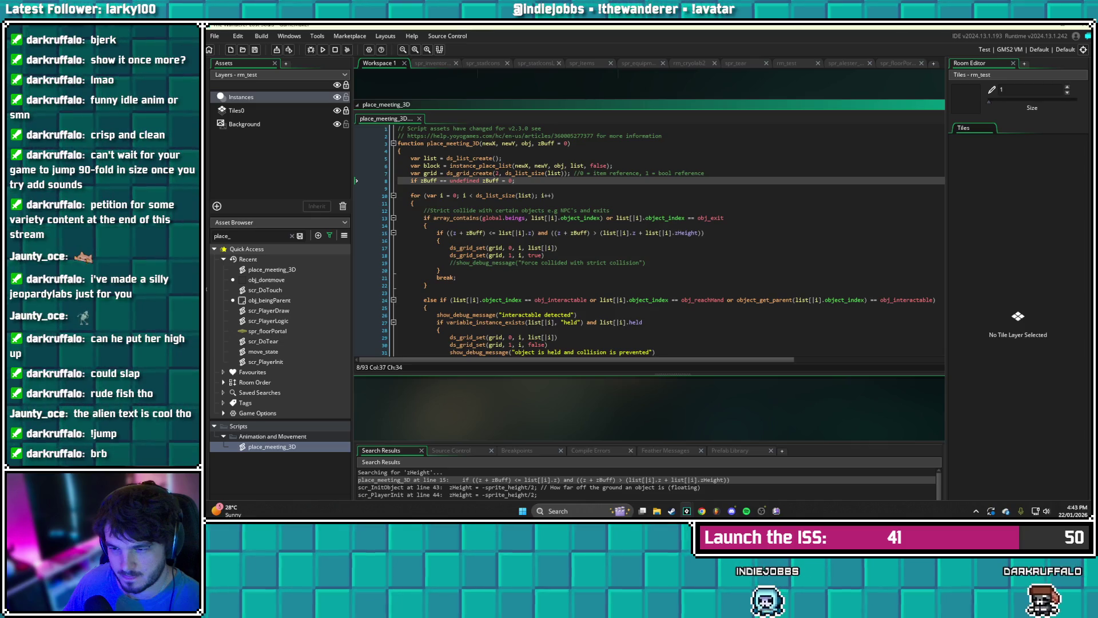
pyautogui.moveTo(453, 233)
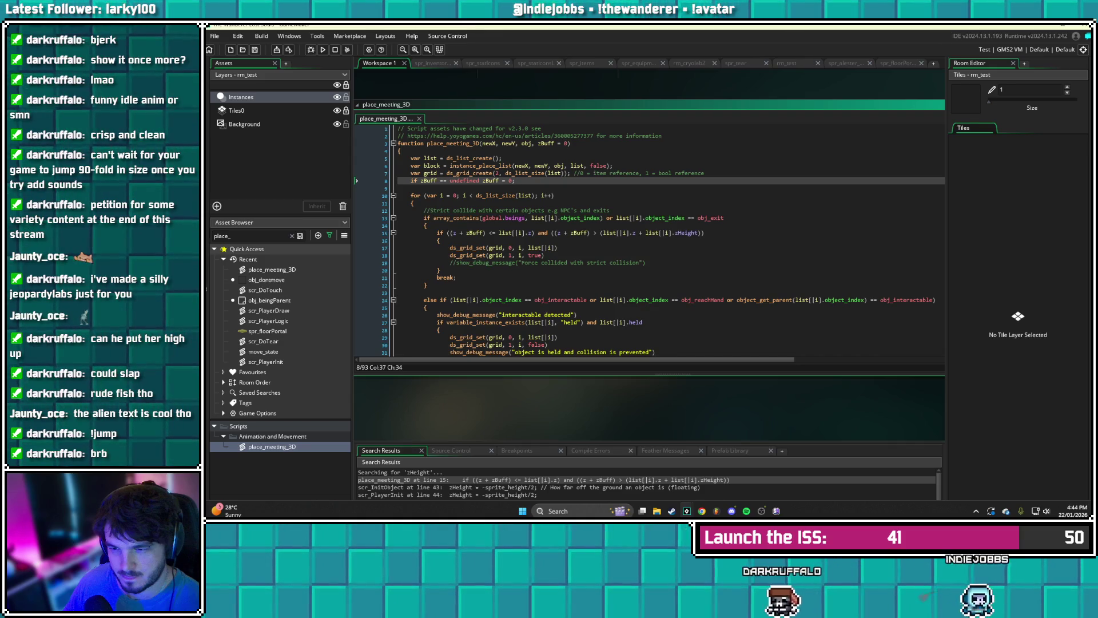
# - Insert 'var totalHeight = list[|i].z + list[|i].zHeight' at the top of the loop and save the script
pyautogui.click(414, 203)
pyautogui.press('Return')
pyautogui.write('v')
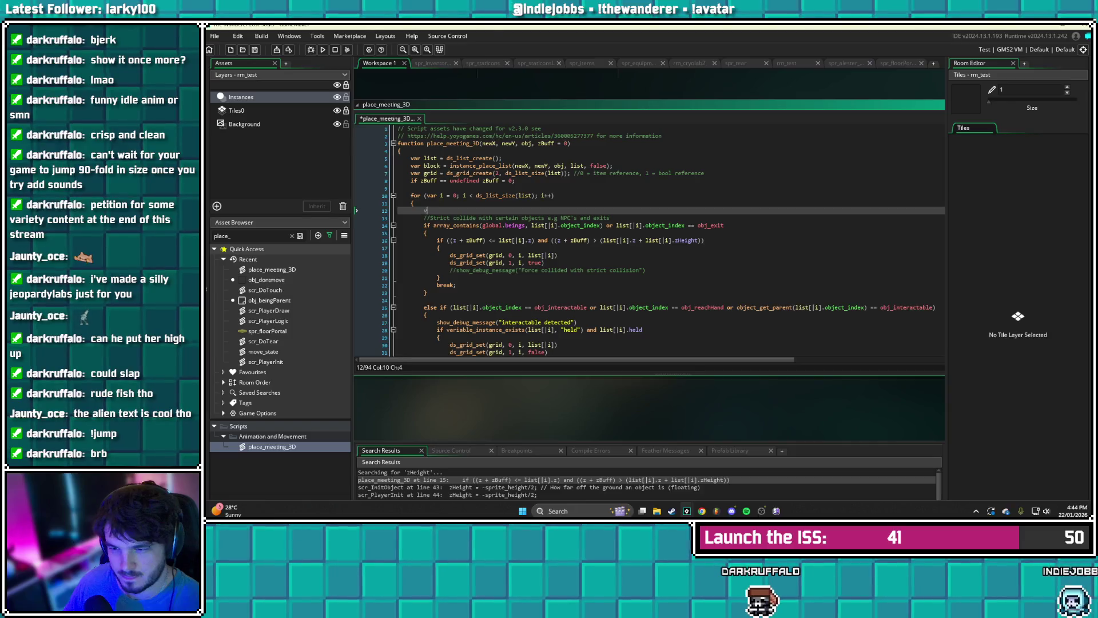
pyautogui.write('ar totalHeight =')
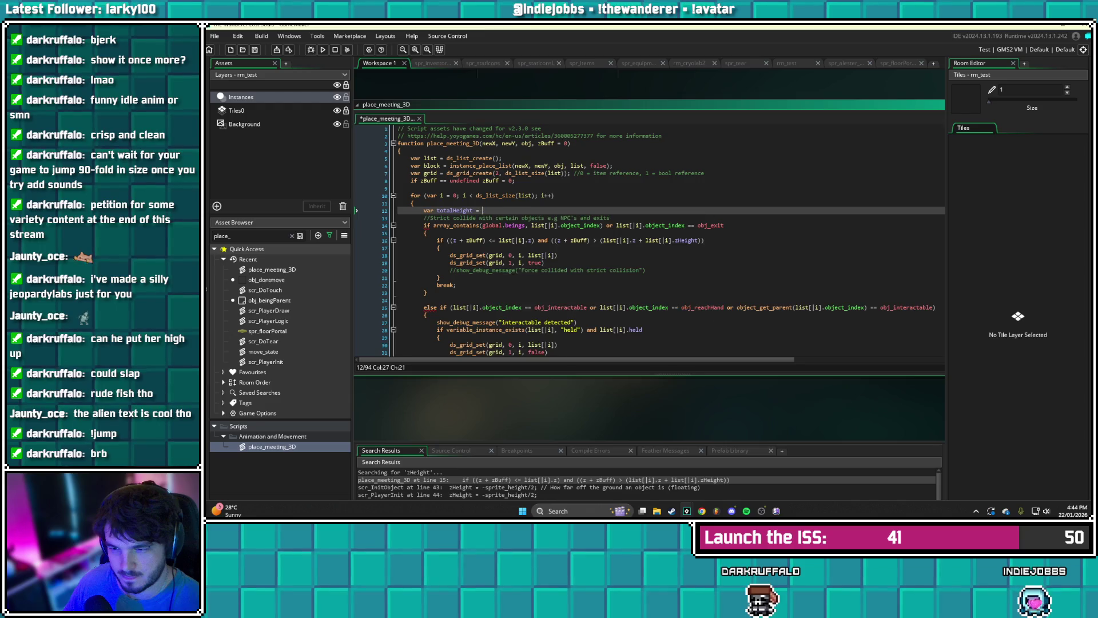
pyautogui.write(' list')
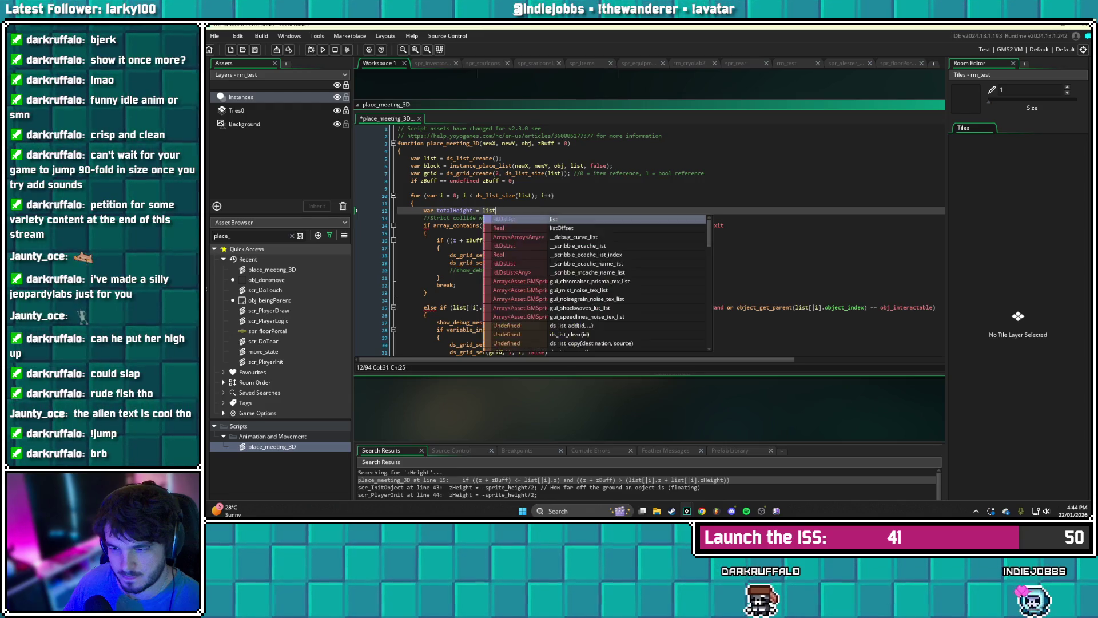
pyautogui.write('[|i')
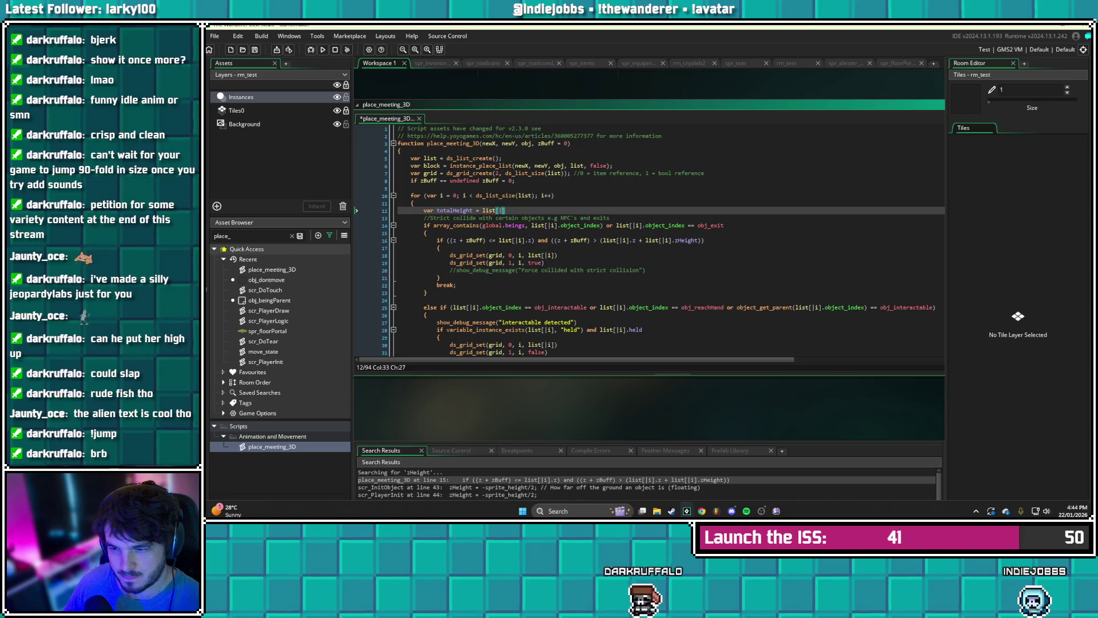
pyautogui.write(']')
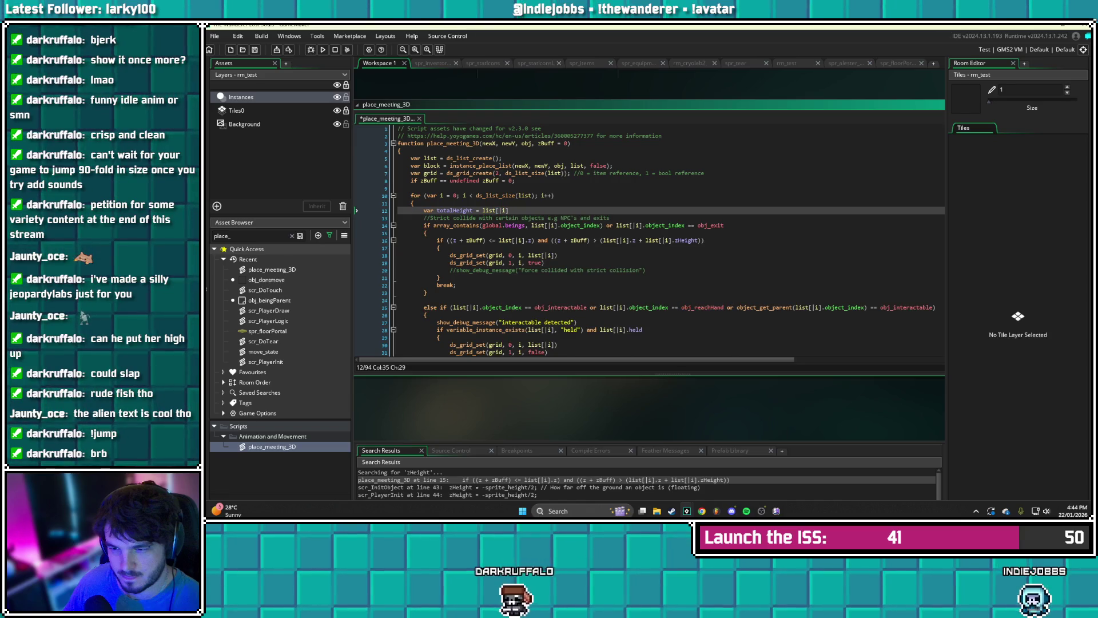
pyautogui.write('.z ')
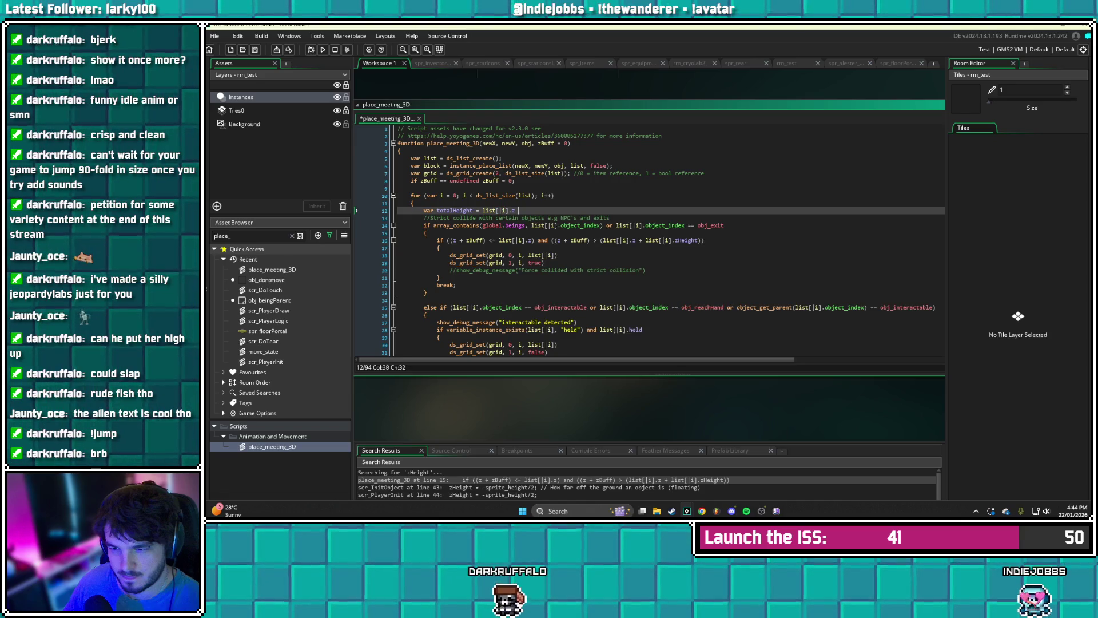
pyautogui.write('+ list[|i')
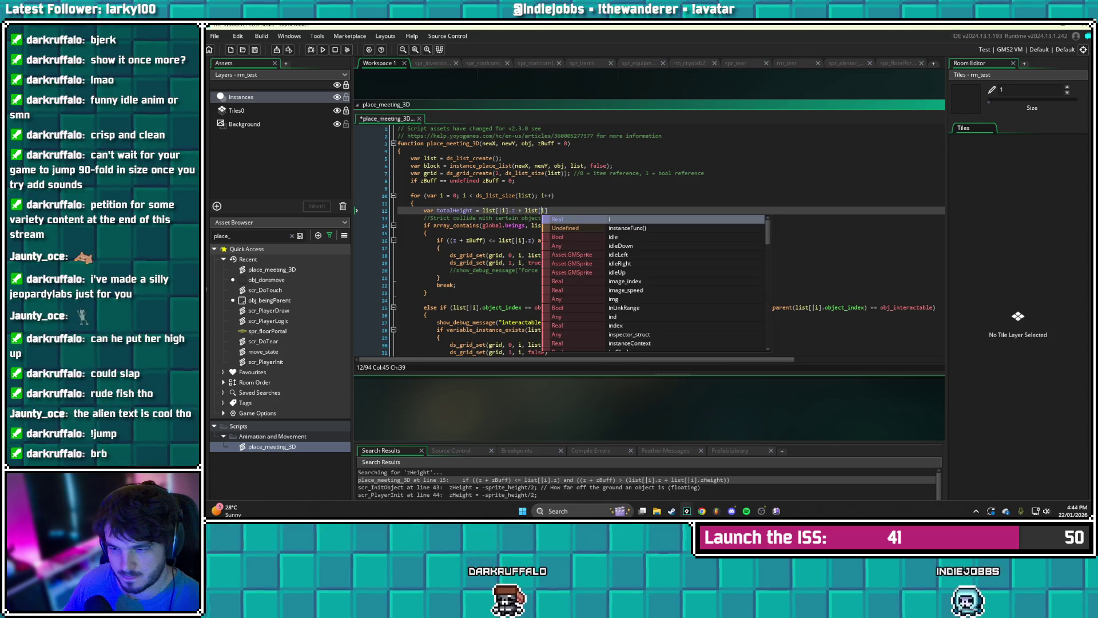
pyautogui.write(']')
pyautogui.press('Right')
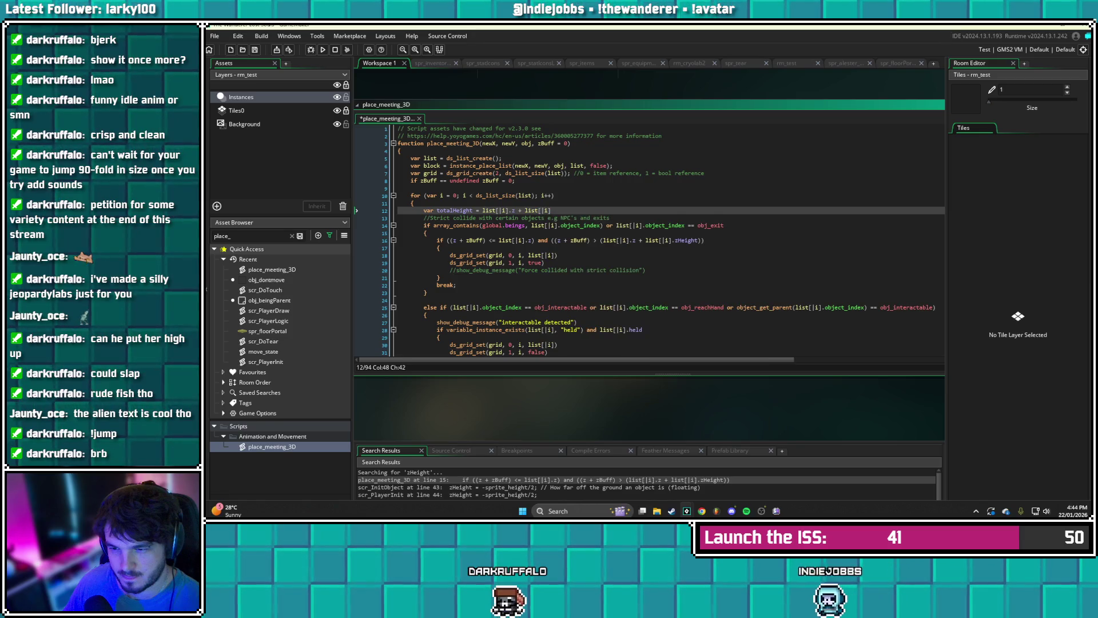
pyautogui.write('.zHeight')
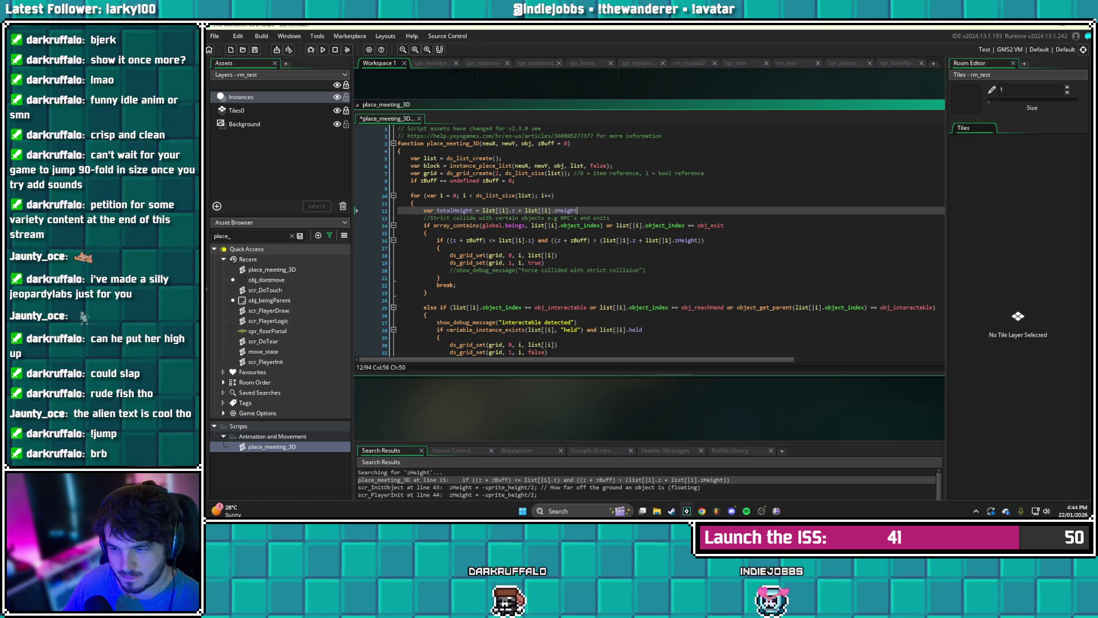
pyautogui.hotkey('ctrl', 's')
pyautogui.click(587, 218)
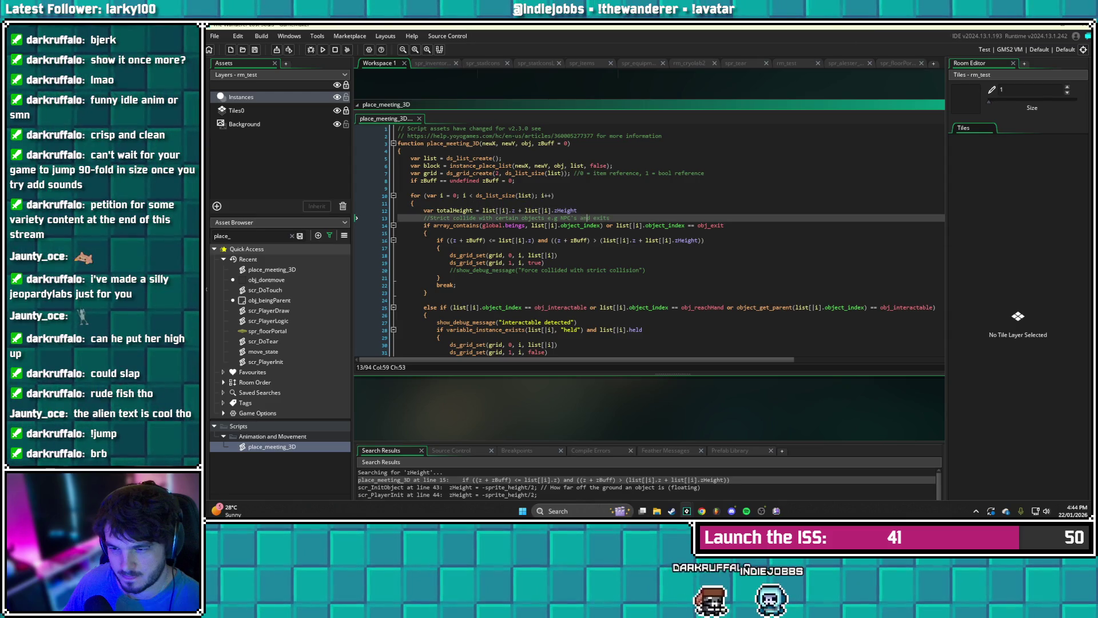
pyautogui.click(440, 248)
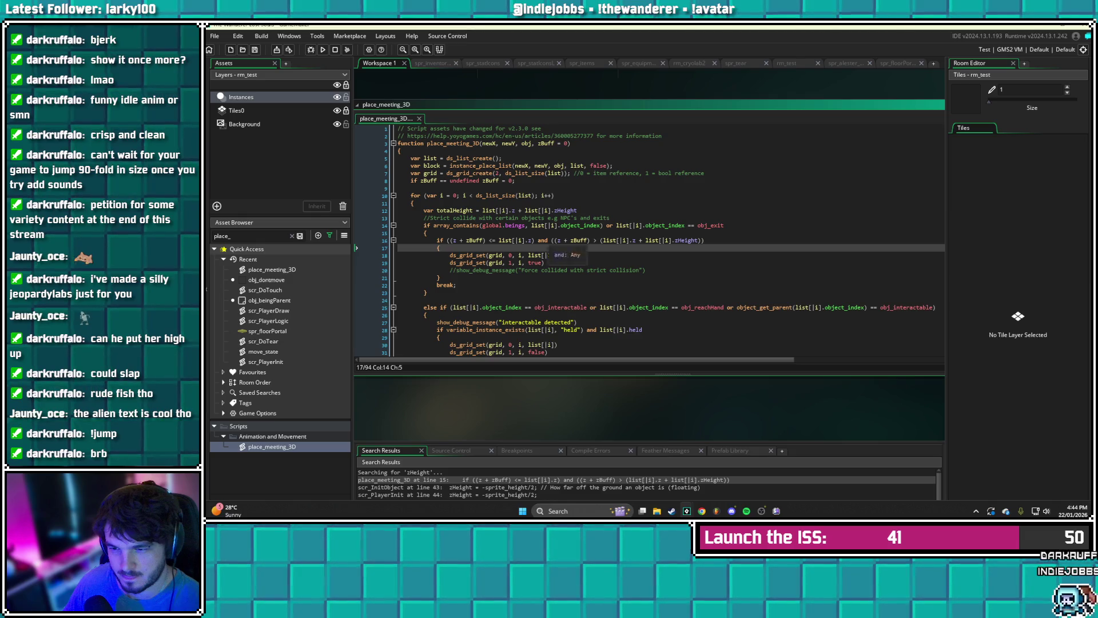
# - Search the script for list[|i].z and review where it appears
pyautogui.click(532, 241)
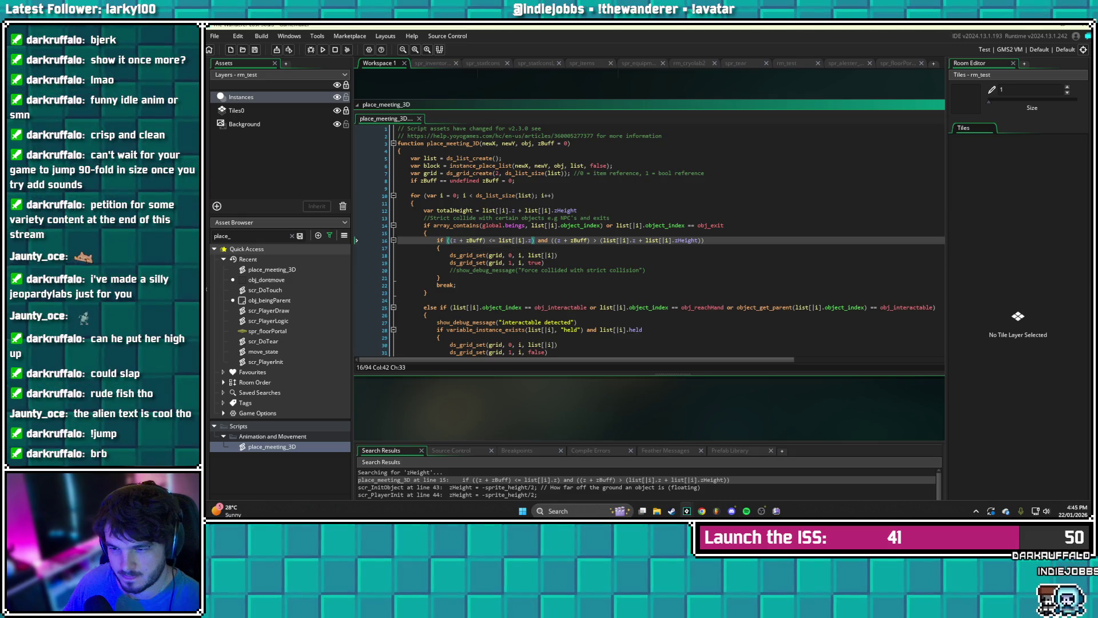
pyautogui.hotkey('ctrl', 'f')
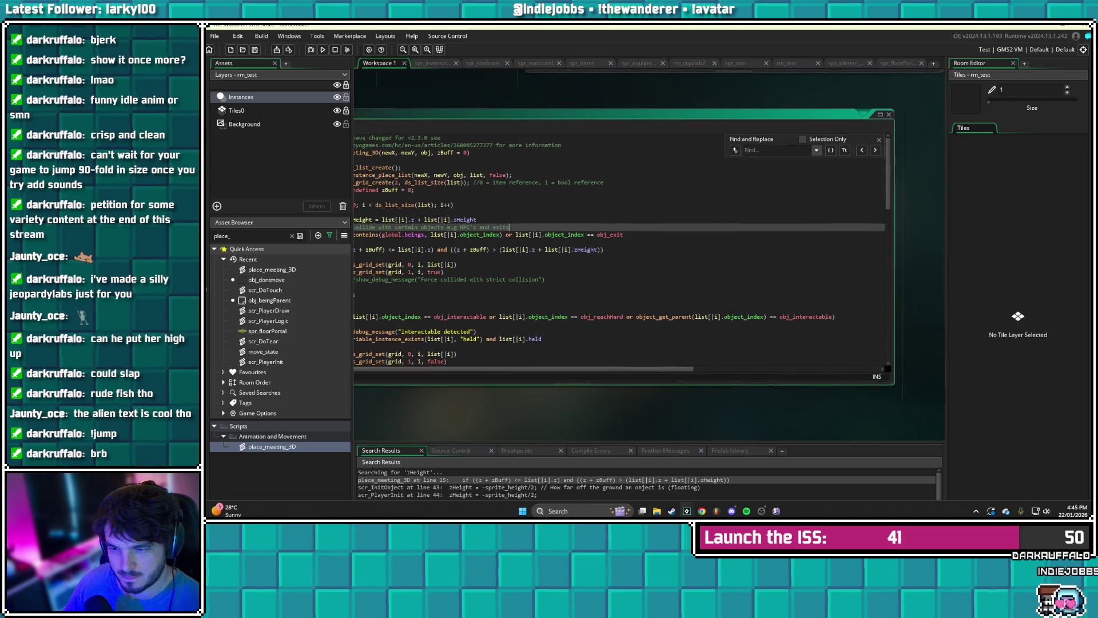
pyautogui.click(767, 150)
pyautogui.write('lis')
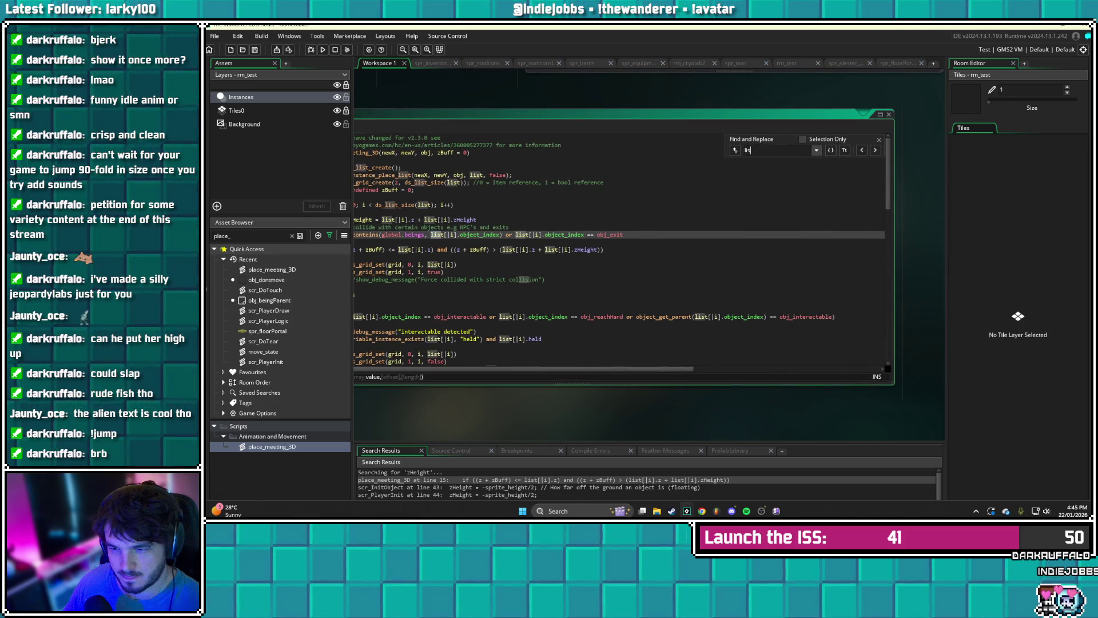
pyautogui.write('t[]i')
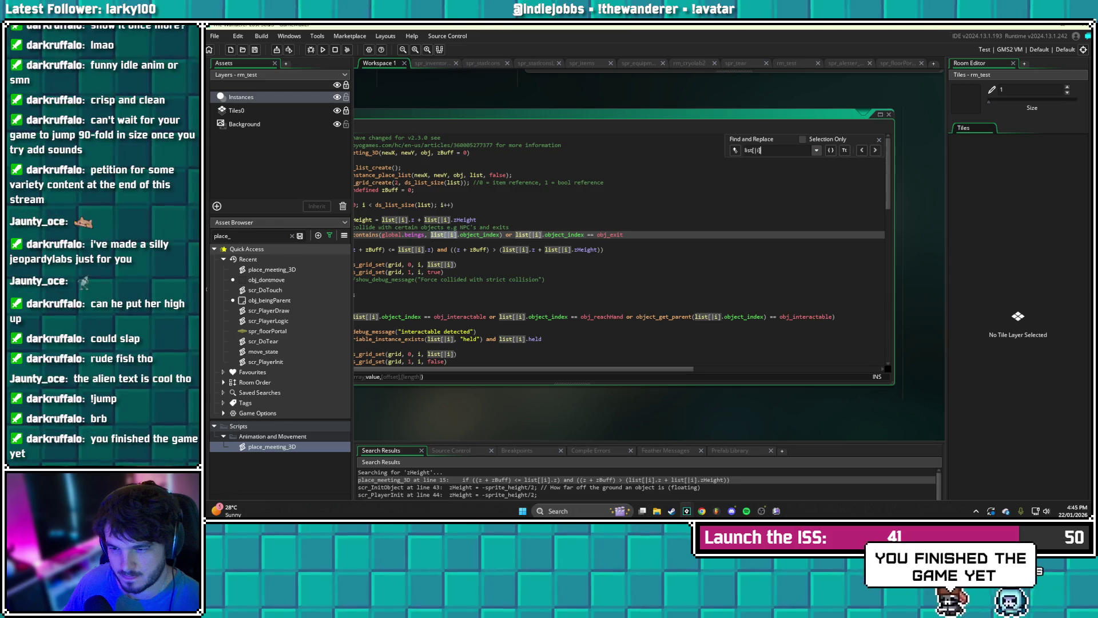
pyautogui.write('.z')
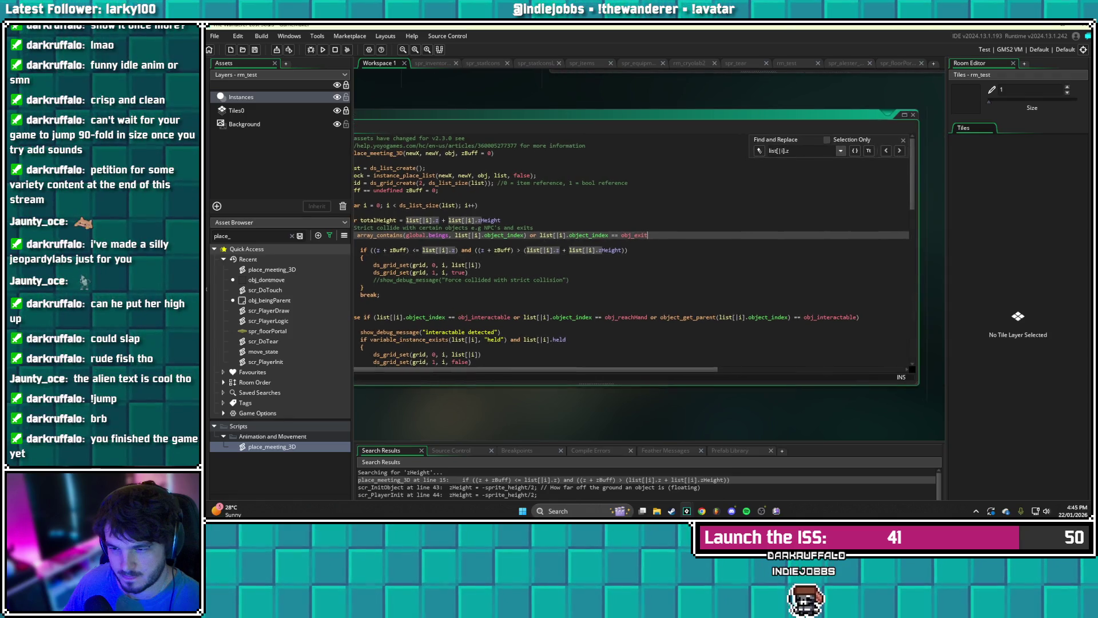
pyautogui.click(376, 218)
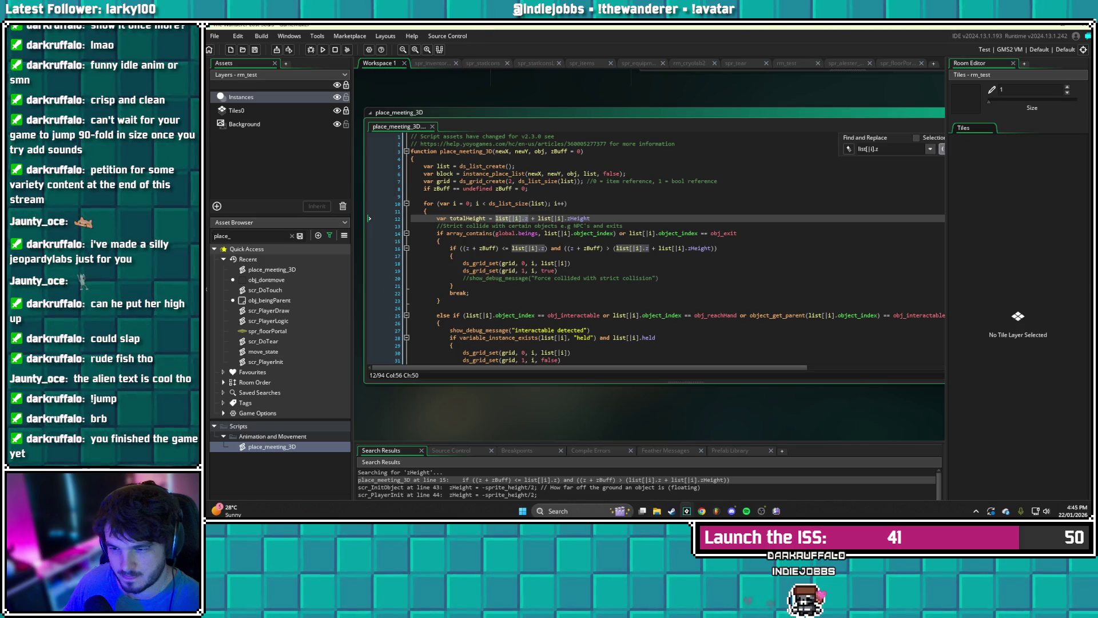
pyautogui.scroll(-7, 370, 218)
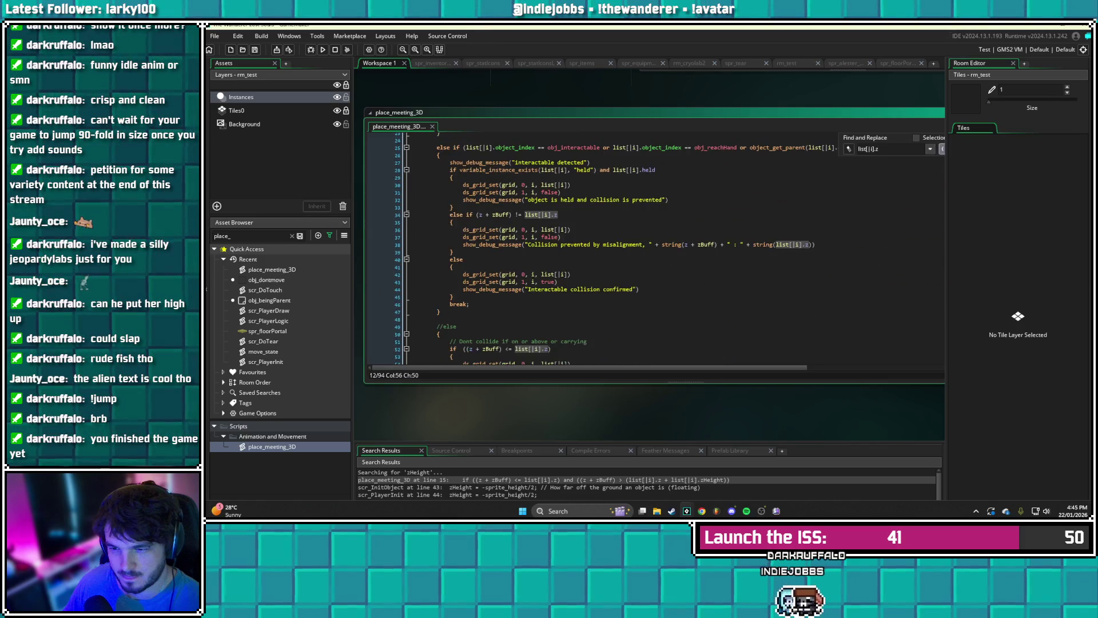
pyautogui.scroll(-12, 370, 218)
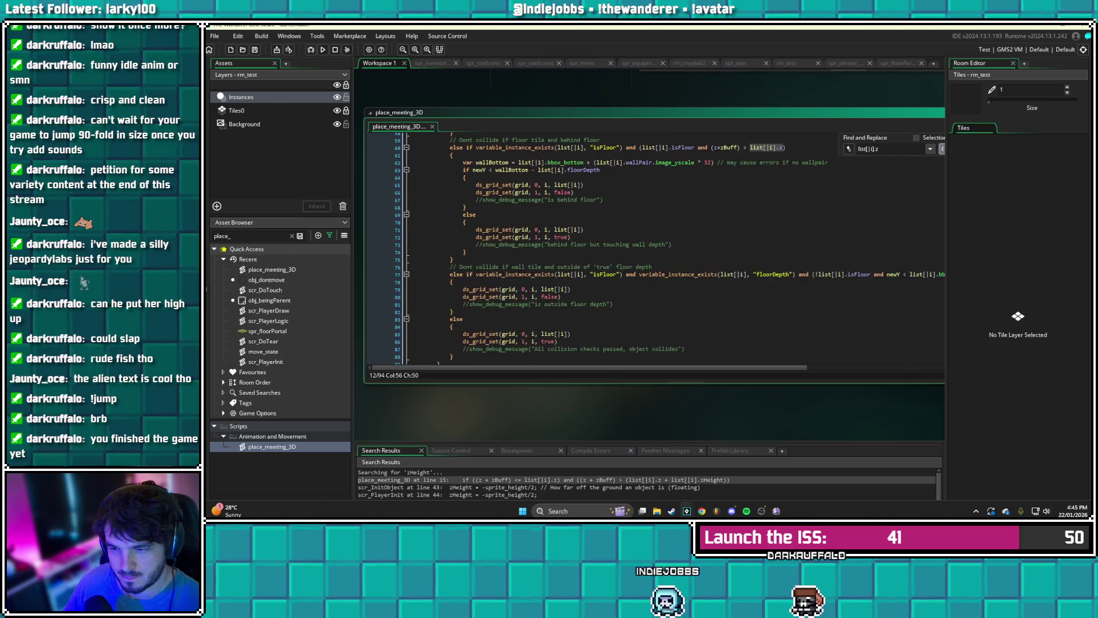
pyautogui.scroll(19, 370, 218)
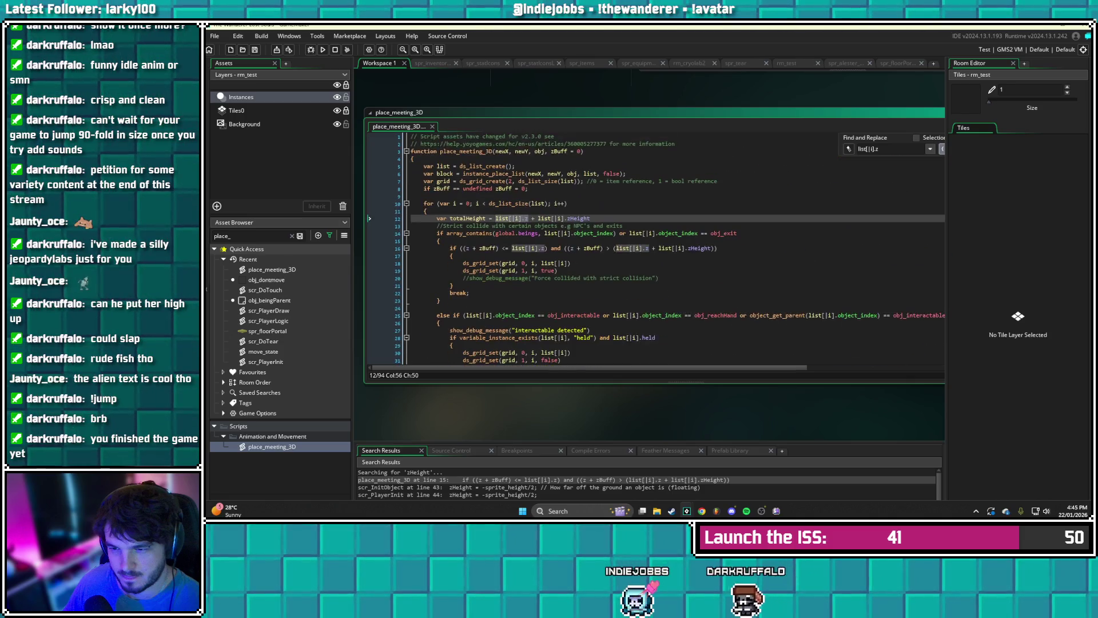
pyautogui.click(688, 247)
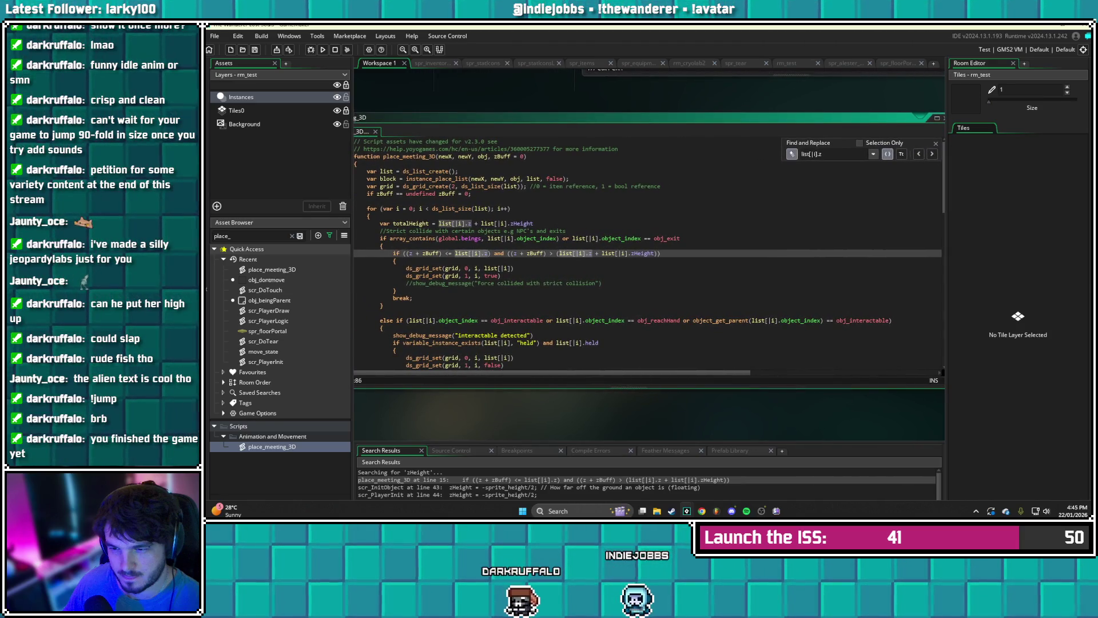
# - Replace all list[|i].z matches with totalHeight
pyautogui.click(791, 154)
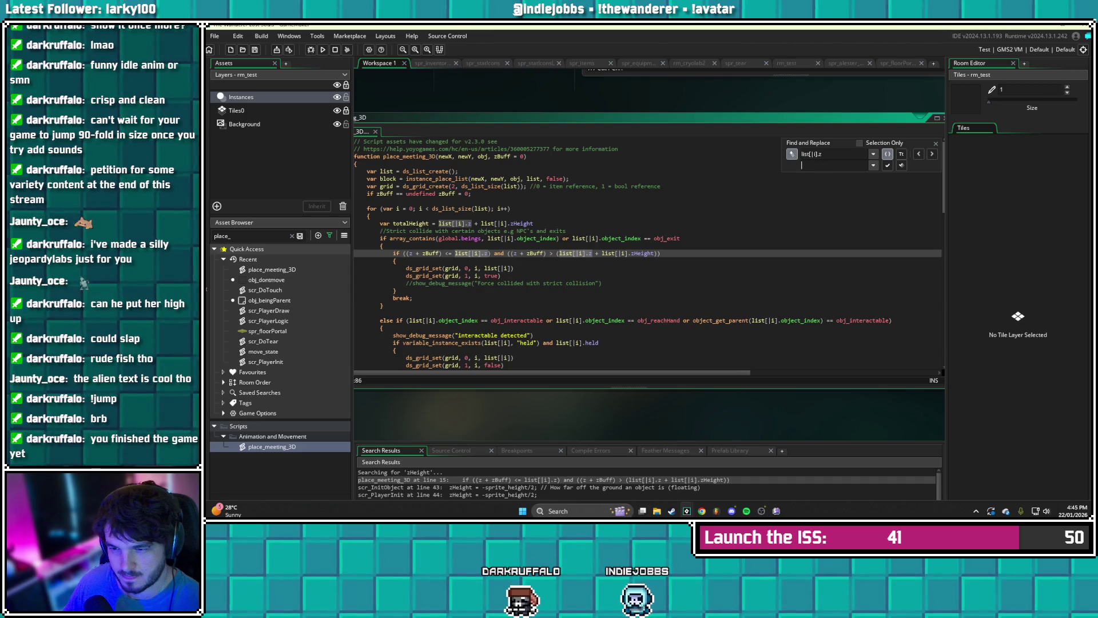
pyautogui.write('otalHeight')
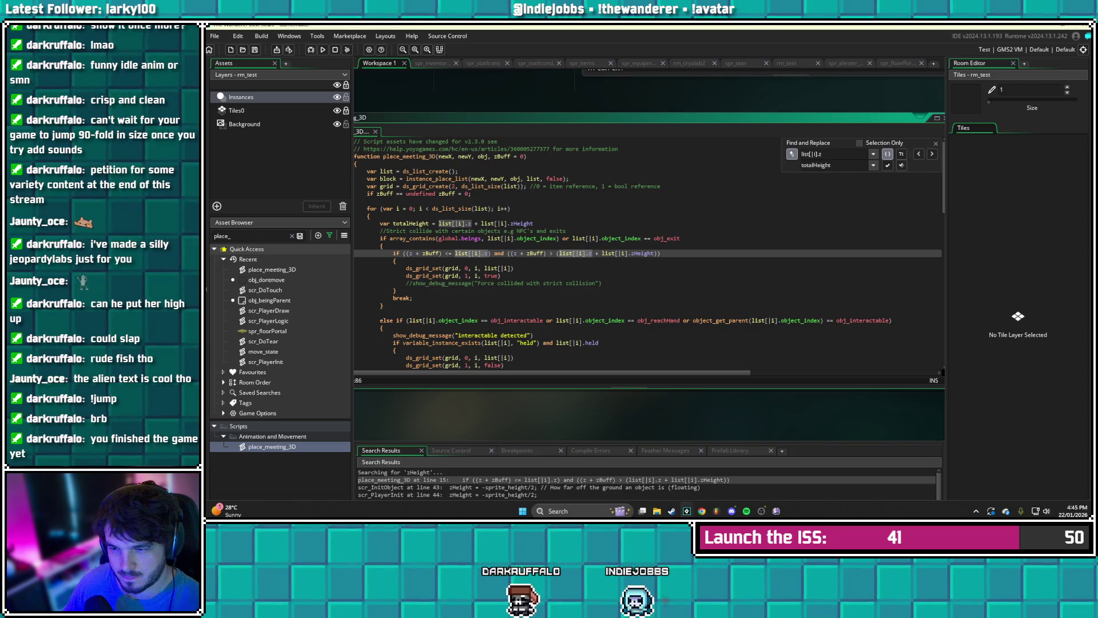
pyautogui.click(902, 165)
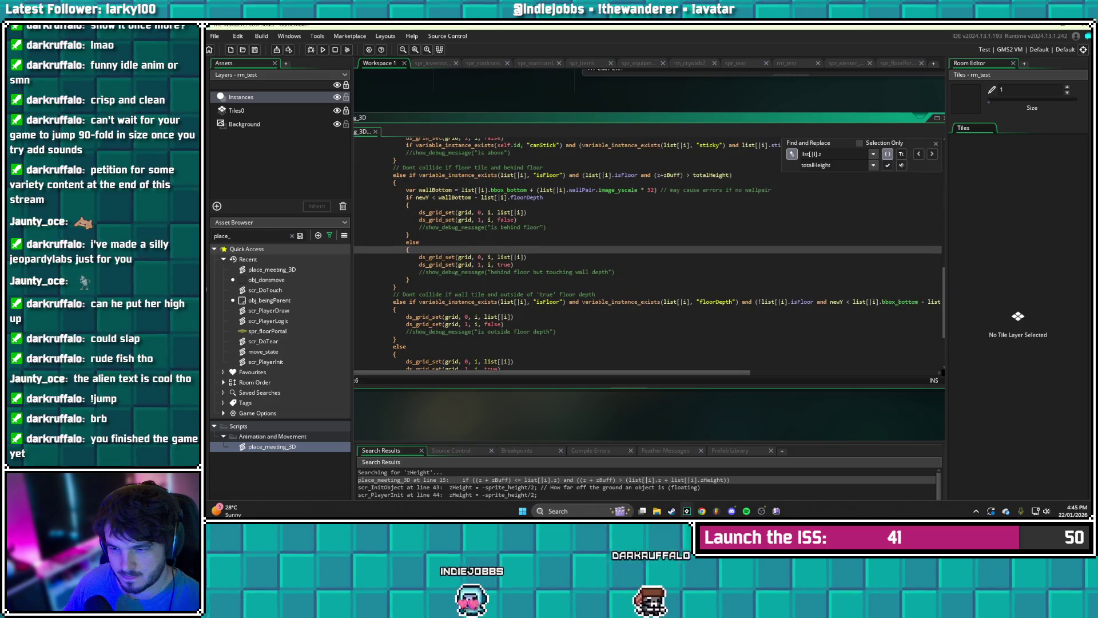
pyautogui.scroll(6, 630, 252)
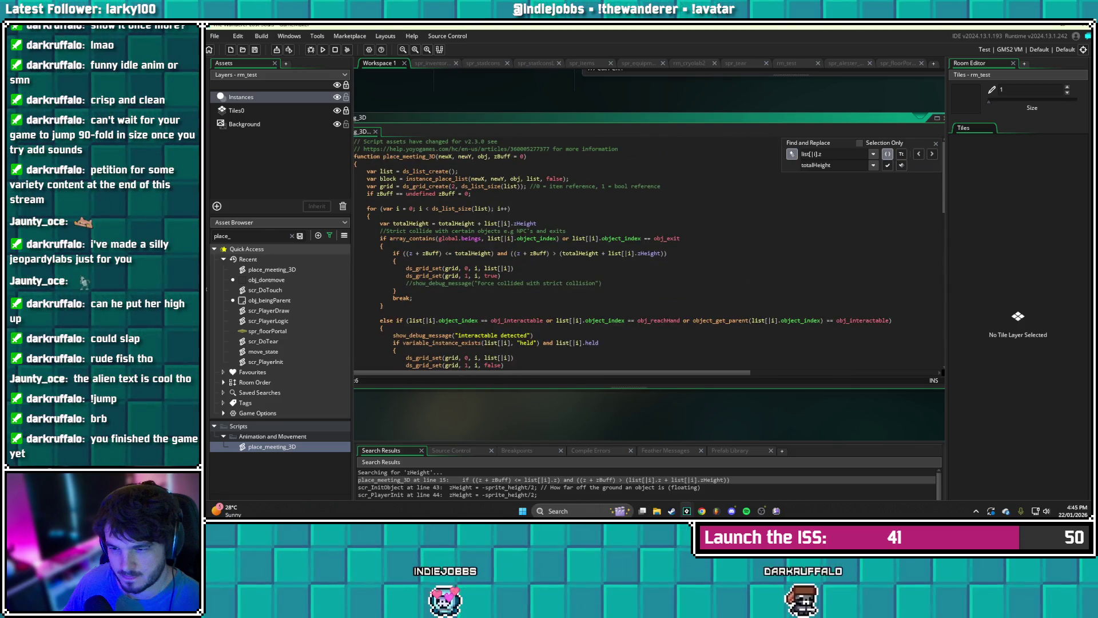
pyautogui.scroll(6, 629, 252)
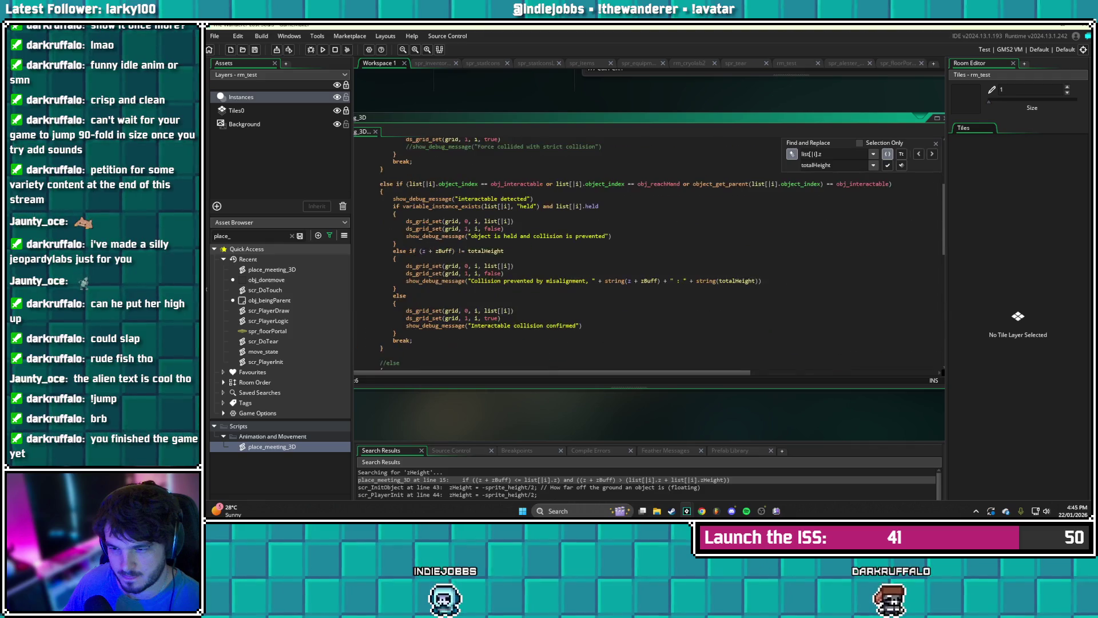
pyautogui.scroll(2, 629, 252)
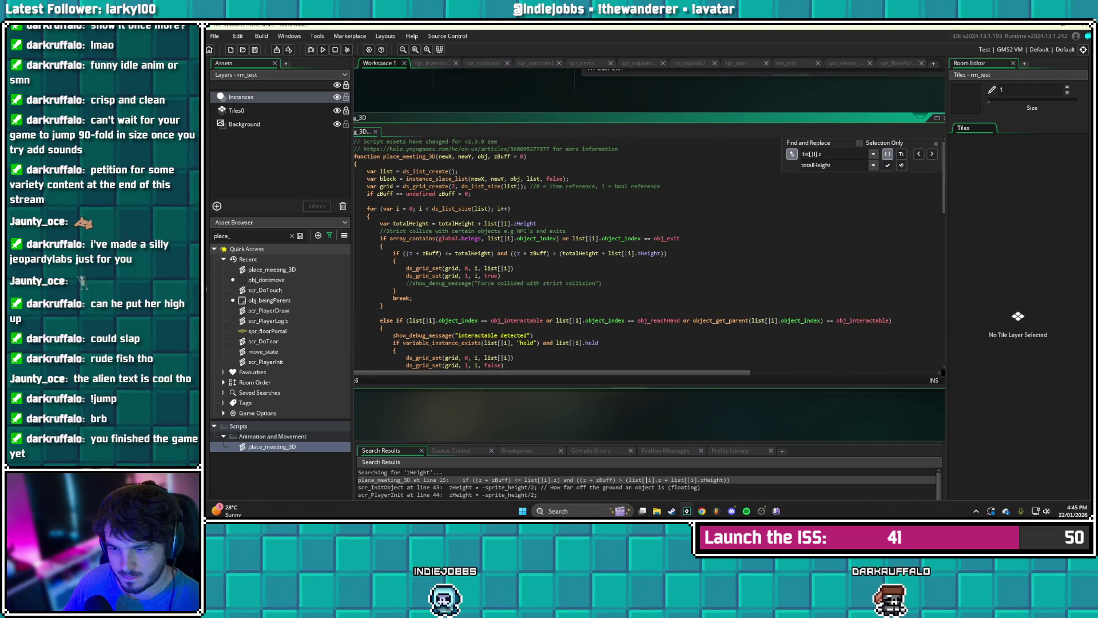
# - Restore the totalHeight declaration to list[|i].z + list[|i].zHeight
pyautogui.doubleClick(457, 223)
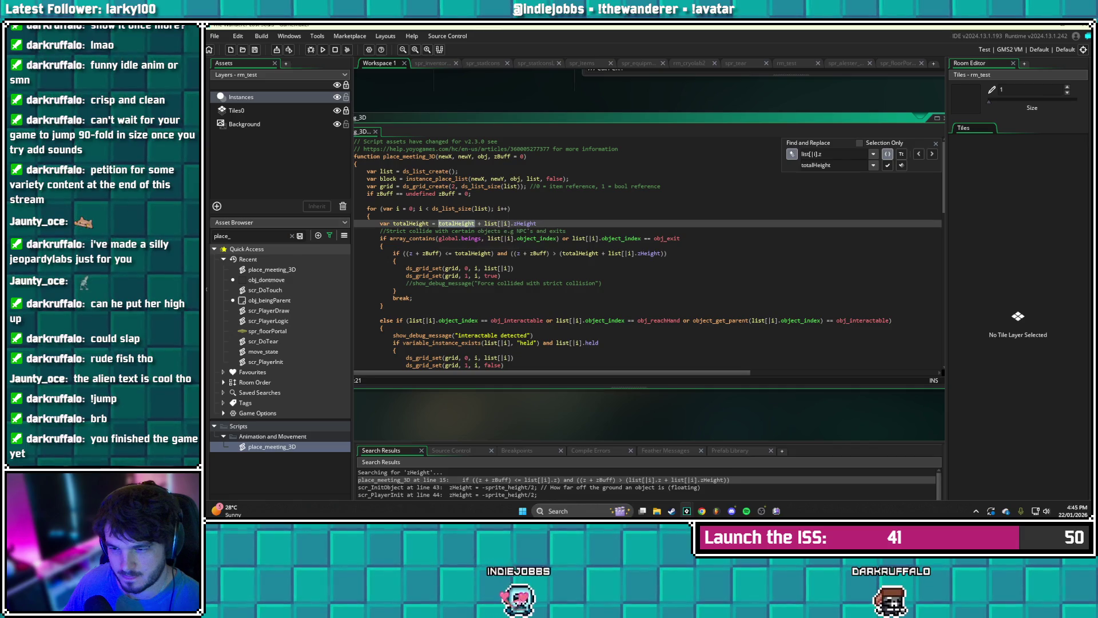
pyautogui.write('list[')
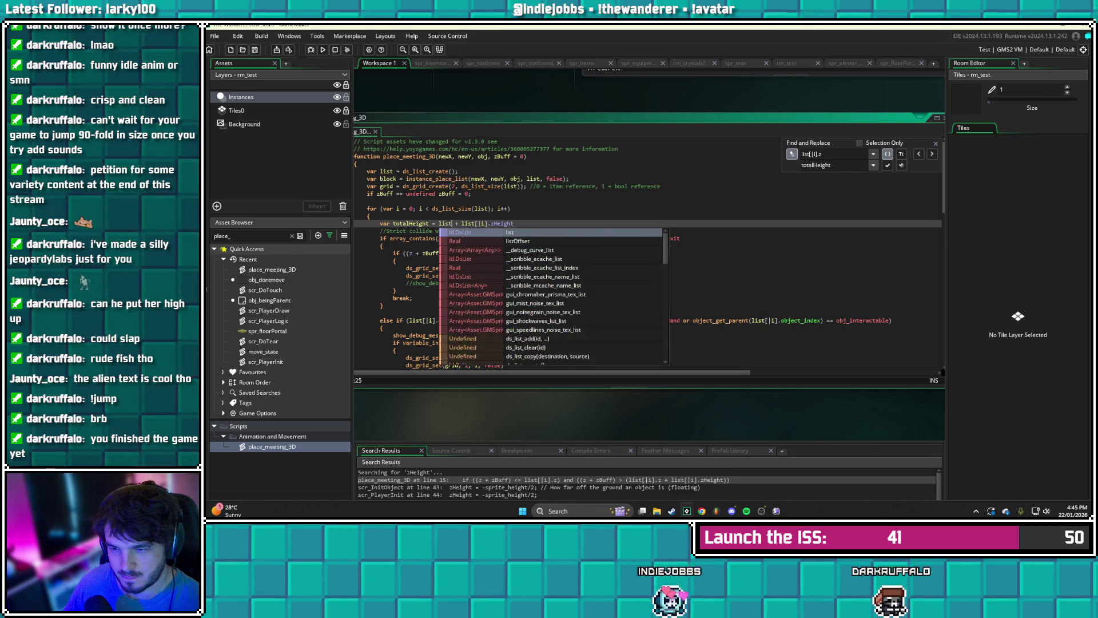
pyautogui.write('|i')
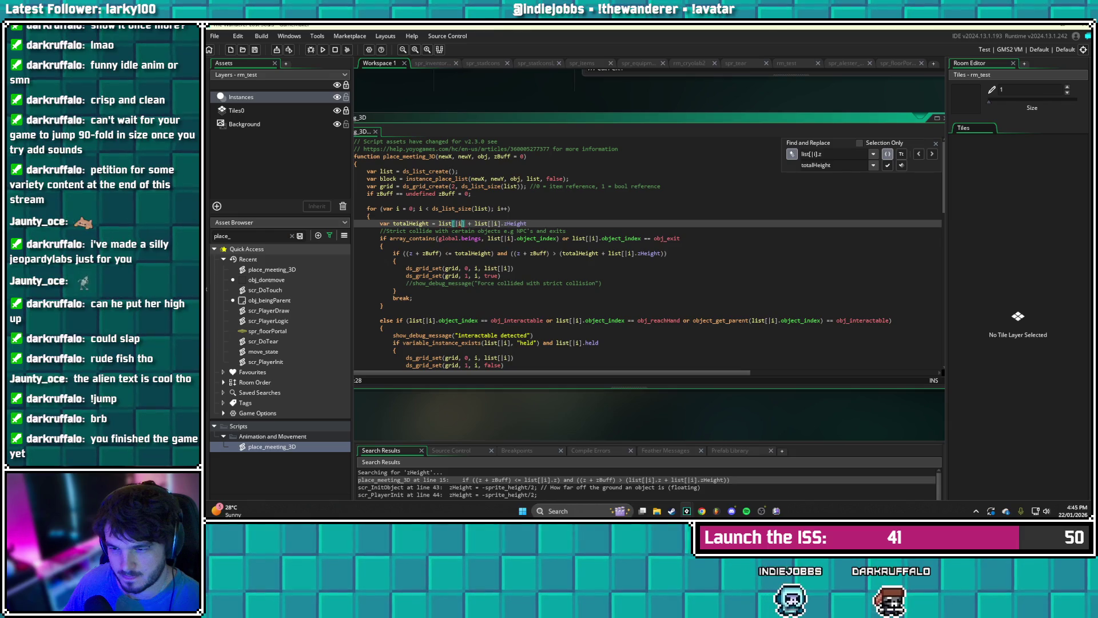
pyautogui.write('].z')
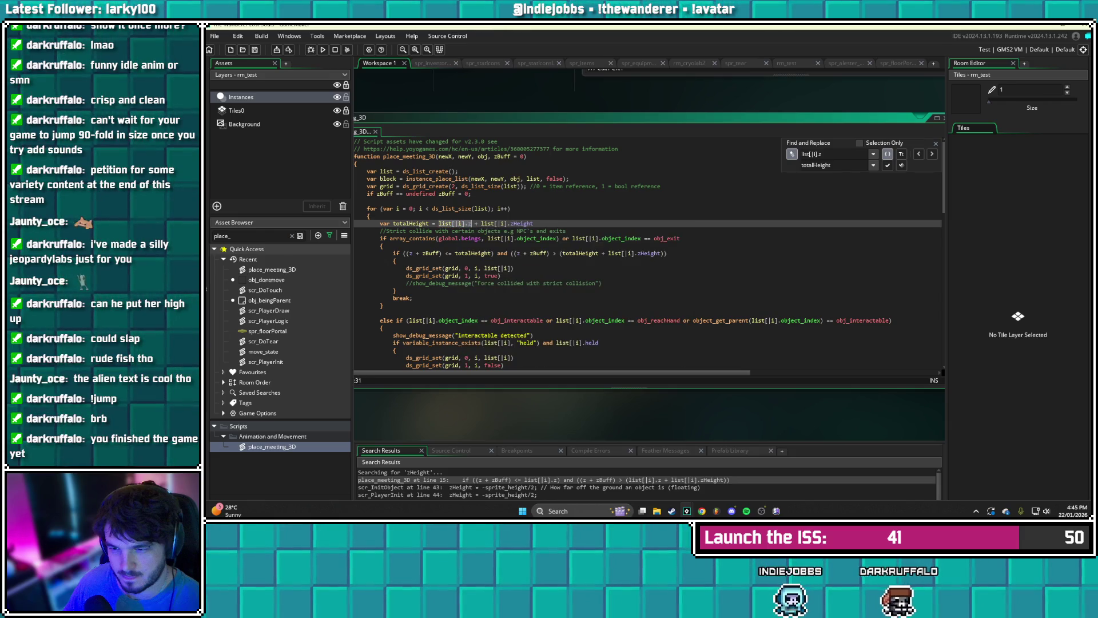
pyautogui.click(382, 246)
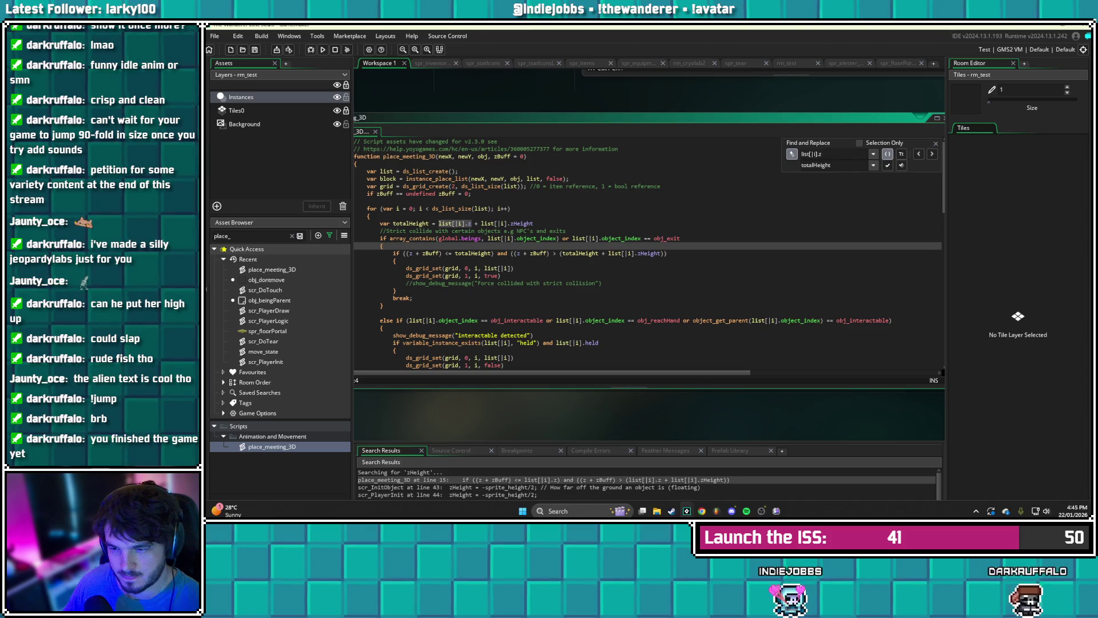
pyautogui.moveTo(399, 260); pyautogui.dragTo(515, 268)
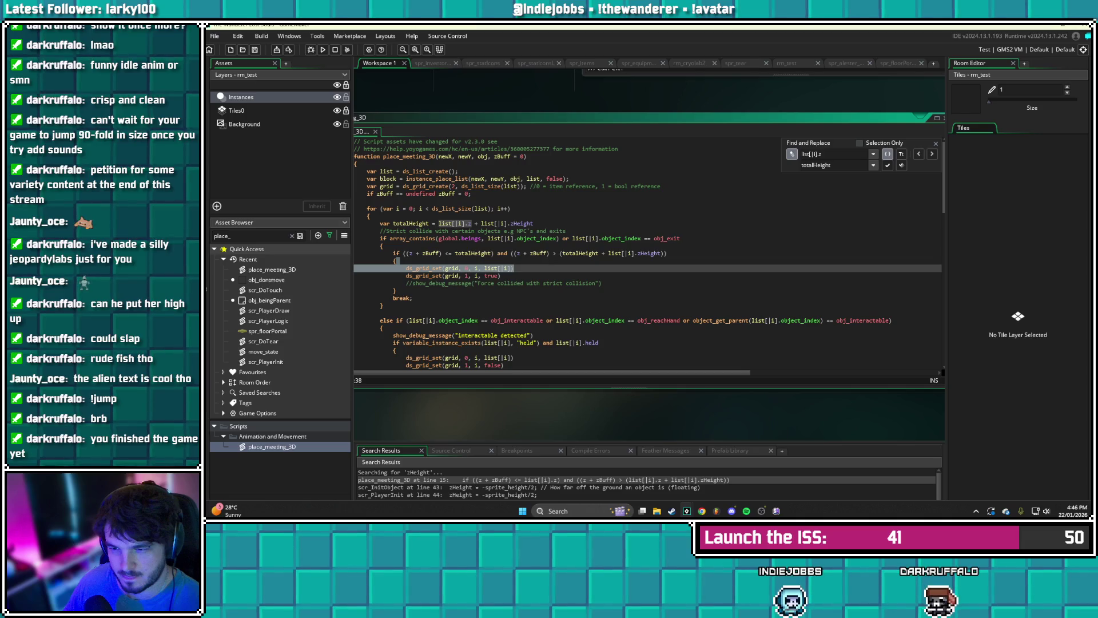
# - Remove the zHeight term from the strict-collision condition and add the closing parenthesis
pyautogui.moveTo(667, 252); pyautogui.dragTo(559, 253)
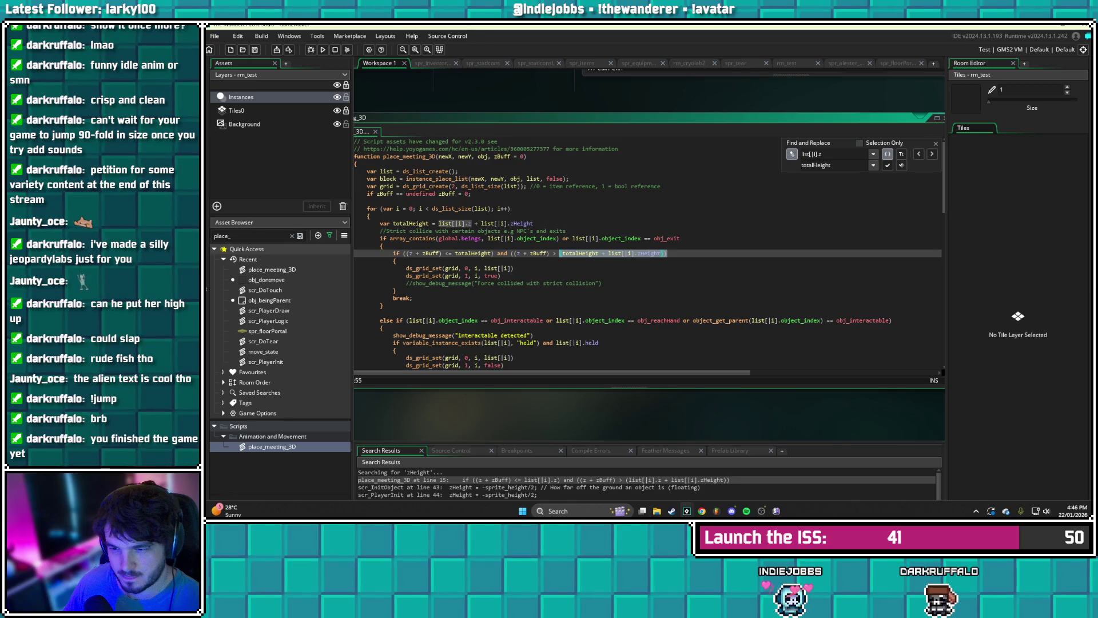
pyautogui.write('(')
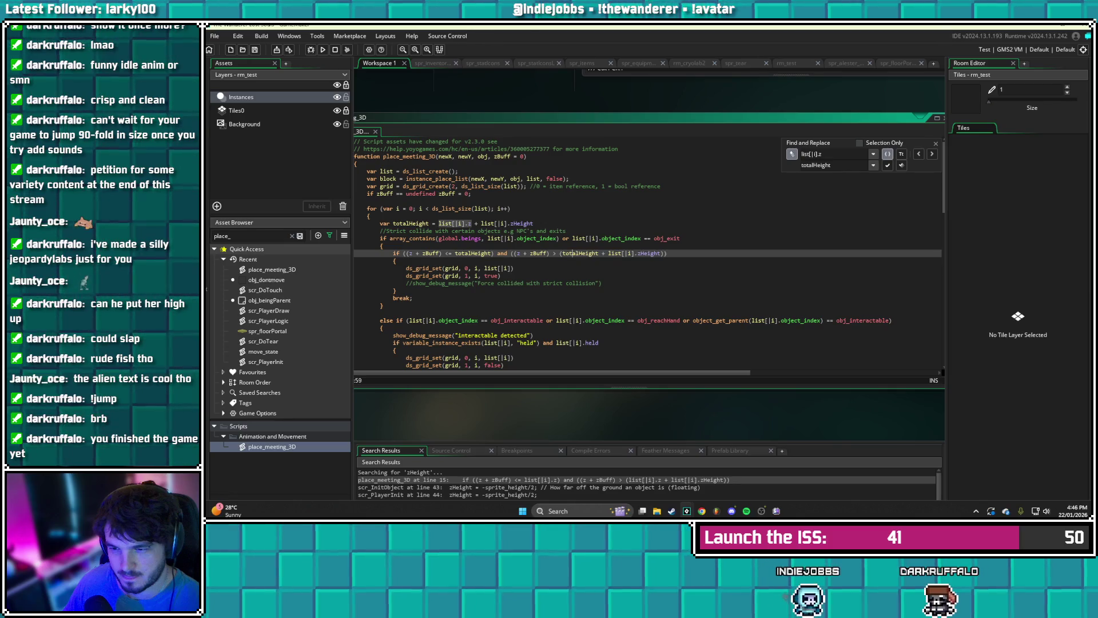
pyautogui.click(666, 253)
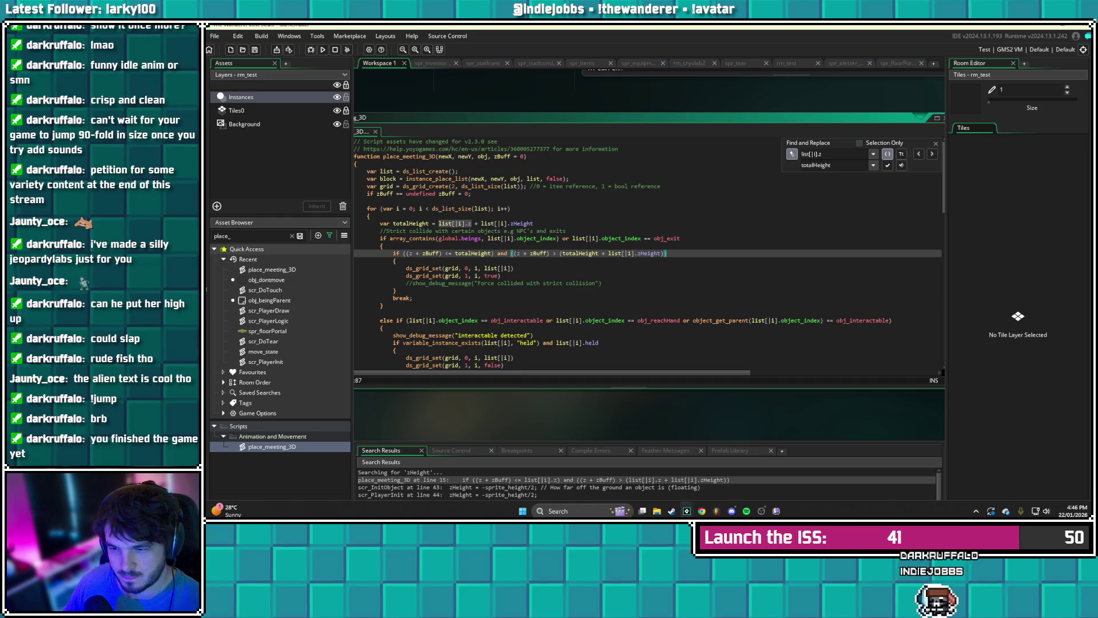
pyautogui.press('BackSpace')
pyautogui.press('BackSpace')
pyautogui.press('BackSpace')
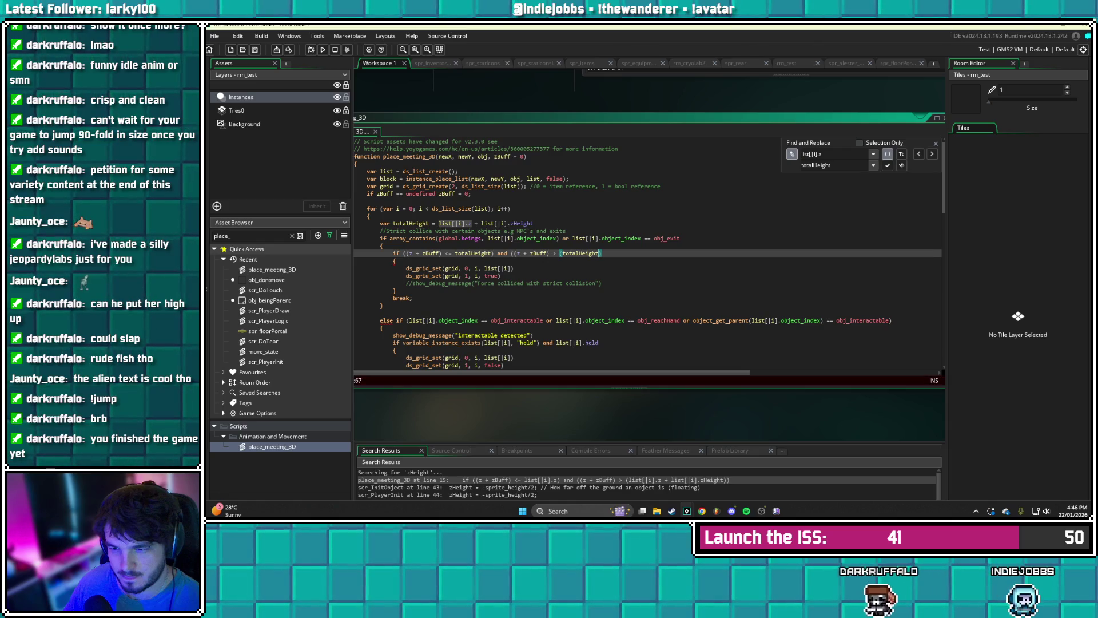
pyautogui.write(')')
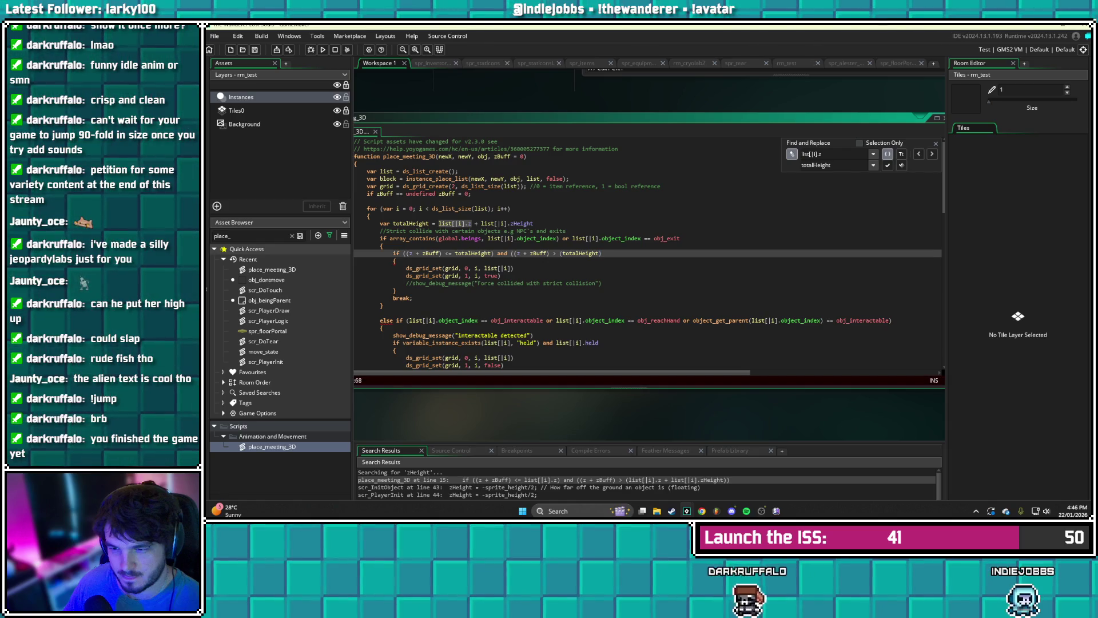
# - Delete the trailing 'and ((z + zBuff) > (totalHeight)' clause from the condition
pyautogui.hotkey('ctrl', 'shift', 'Left')
pyautogui.hotkey('ctrl', 'shift', 'Left')
pyautogui.hotkey('ctrl', 'shift', 'Left')
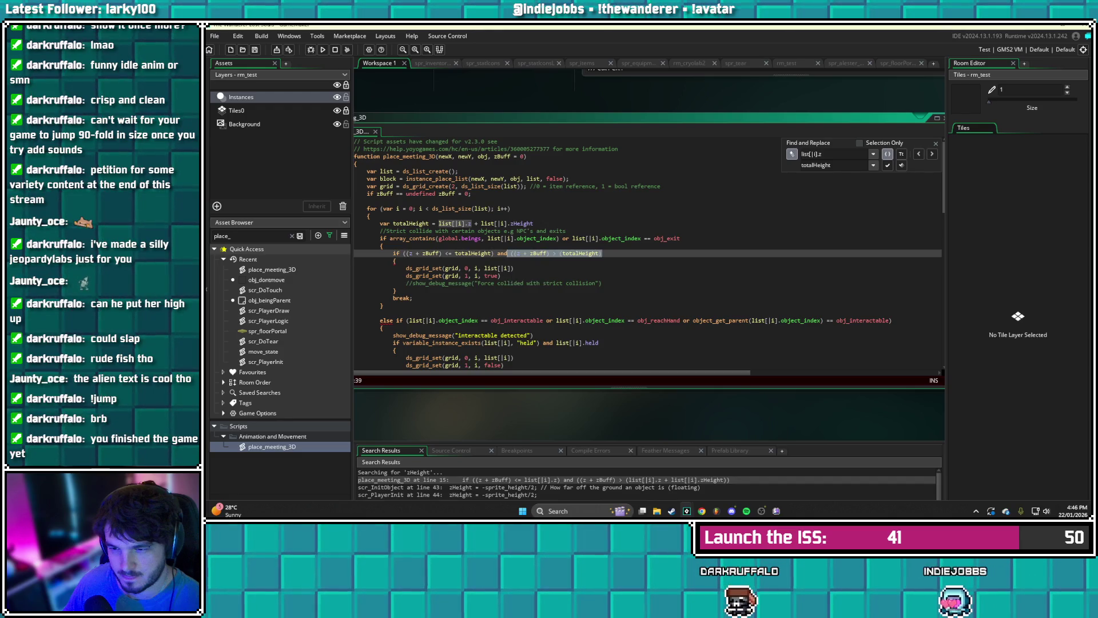
pyautogui.hotkey('ctrl', 'Left')
pyautogui.hotkey('ctrl', 'Left')
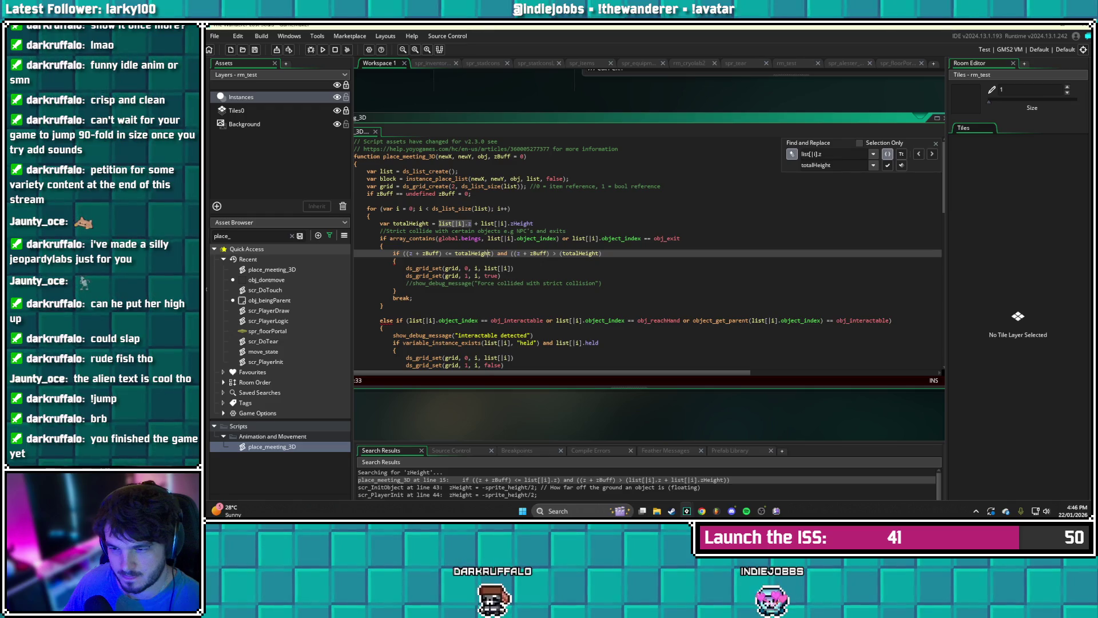
pyautogui.click(581, 253)
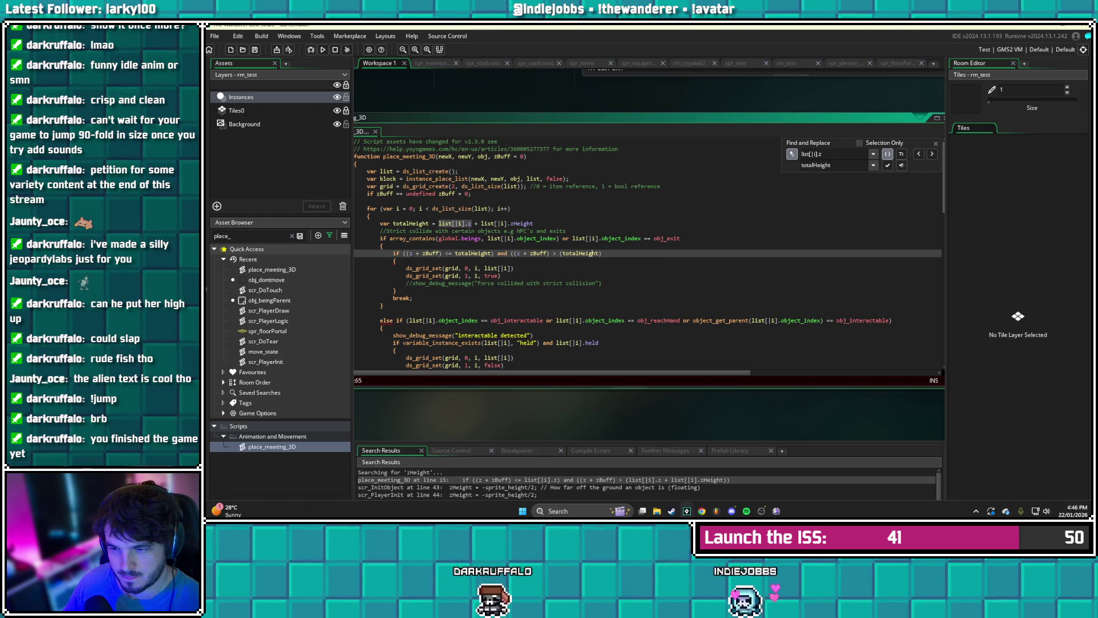
pyautogui.moveTo(602, 253); pyautogui.dragTo(497, 254)
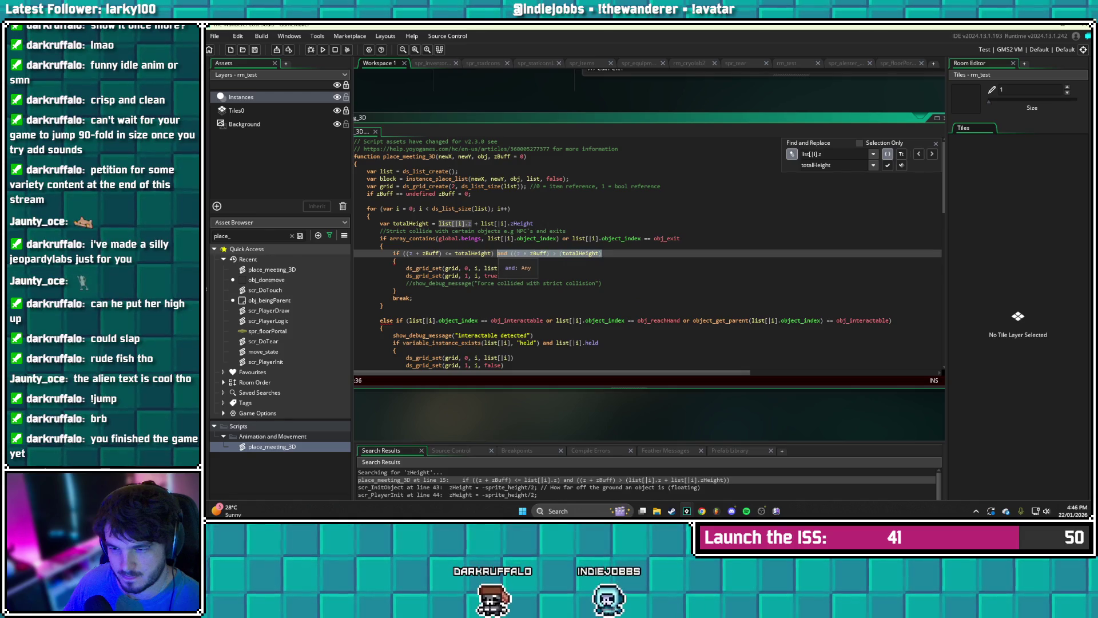
pyautogui.press('BackSpace')
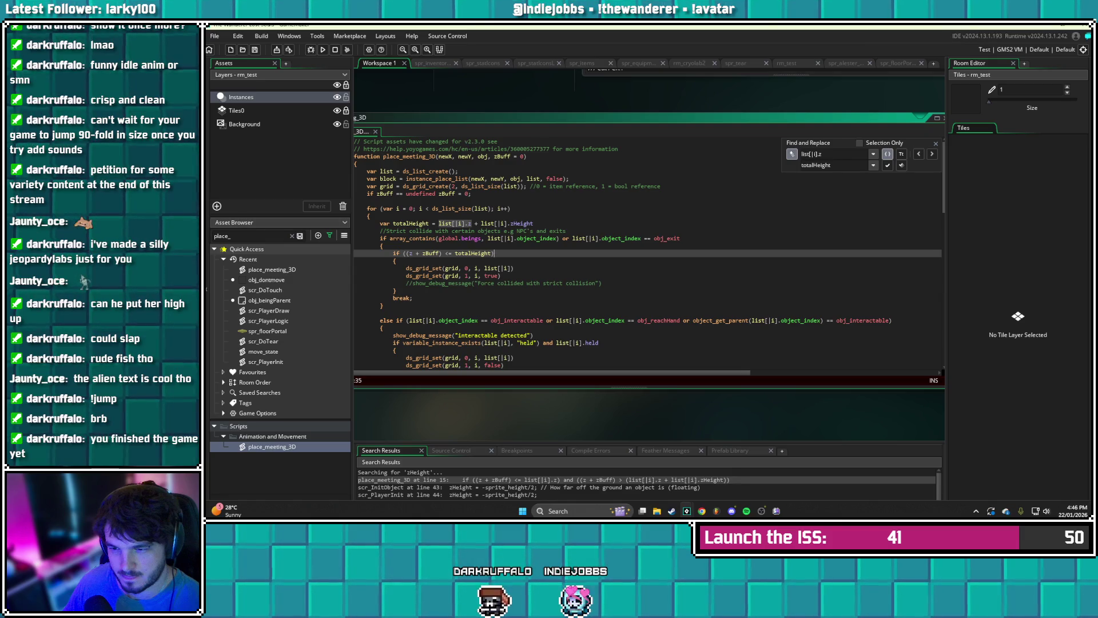
pyautogui.click(428, 286)
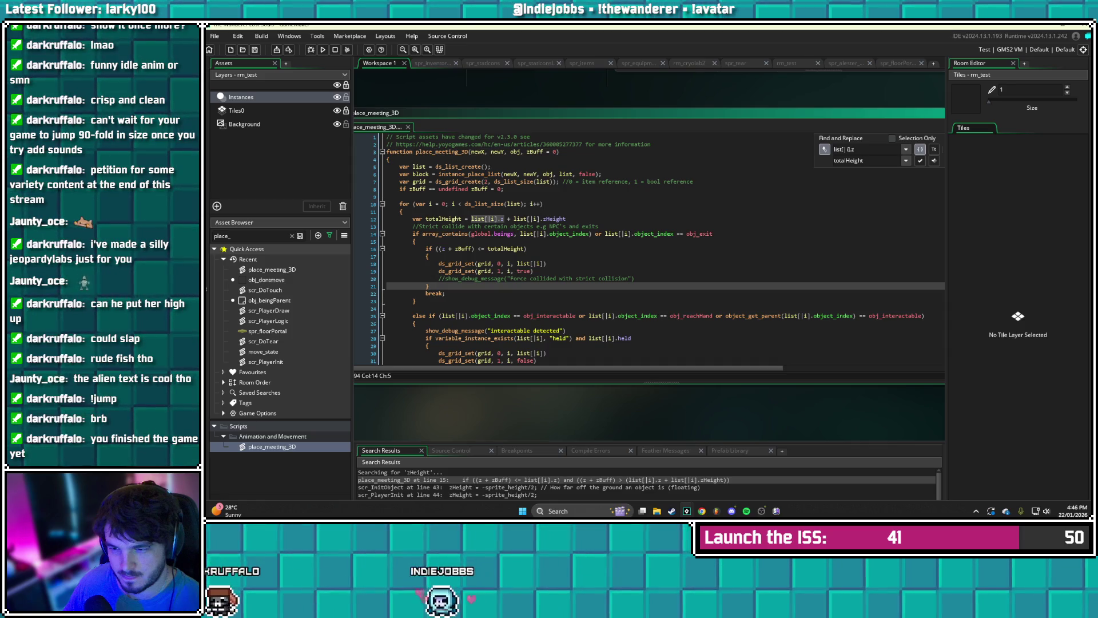
# - Change the 'and' joining the two height comparisons to 'or'
pyautogui.scroll(-2, 658, 249)
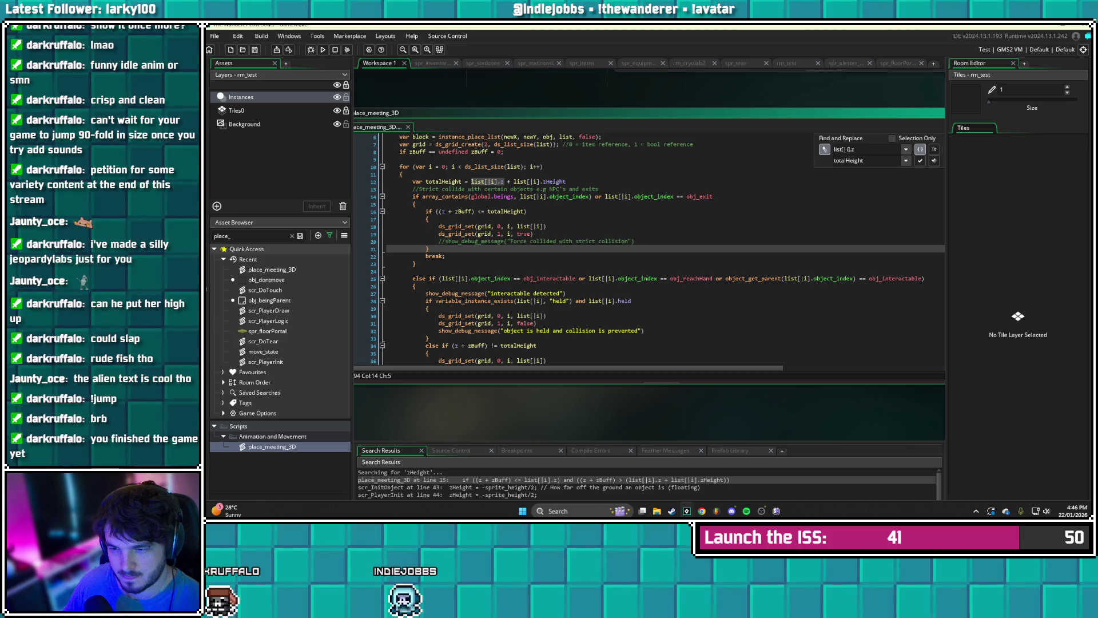
pyautogui.click(527, 211)
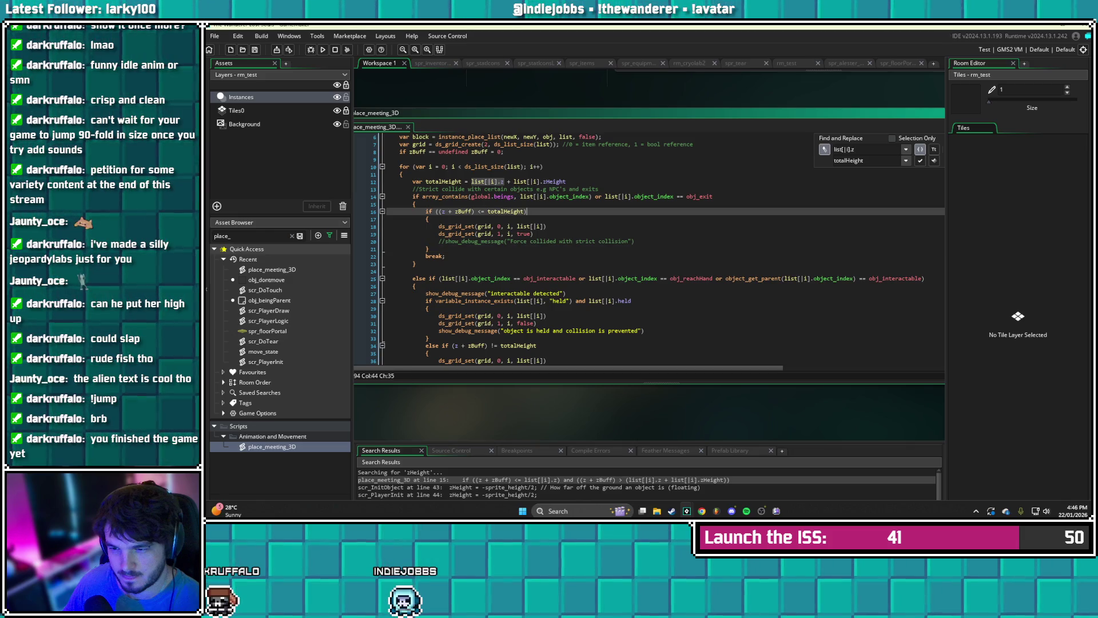
pyautogui.click(429, 219)
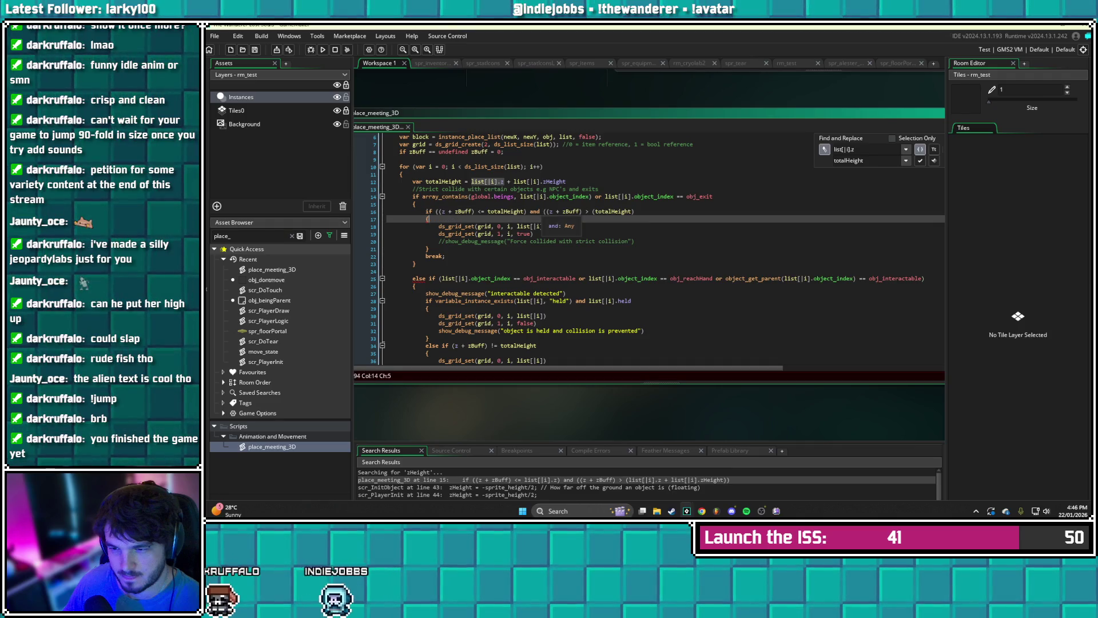
pyautogui.click(539, 212)
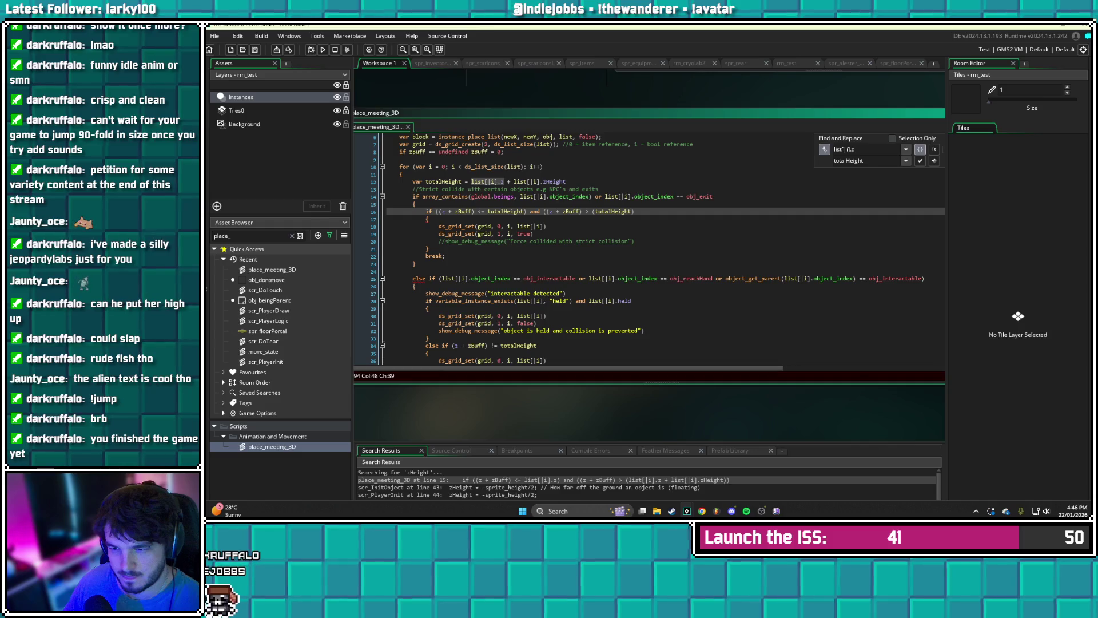
pyautogui.press('BackSpace')
pyautogui.press('BackSpace')
pyautogui.press('BackSpace')
pyautogui.write('or')
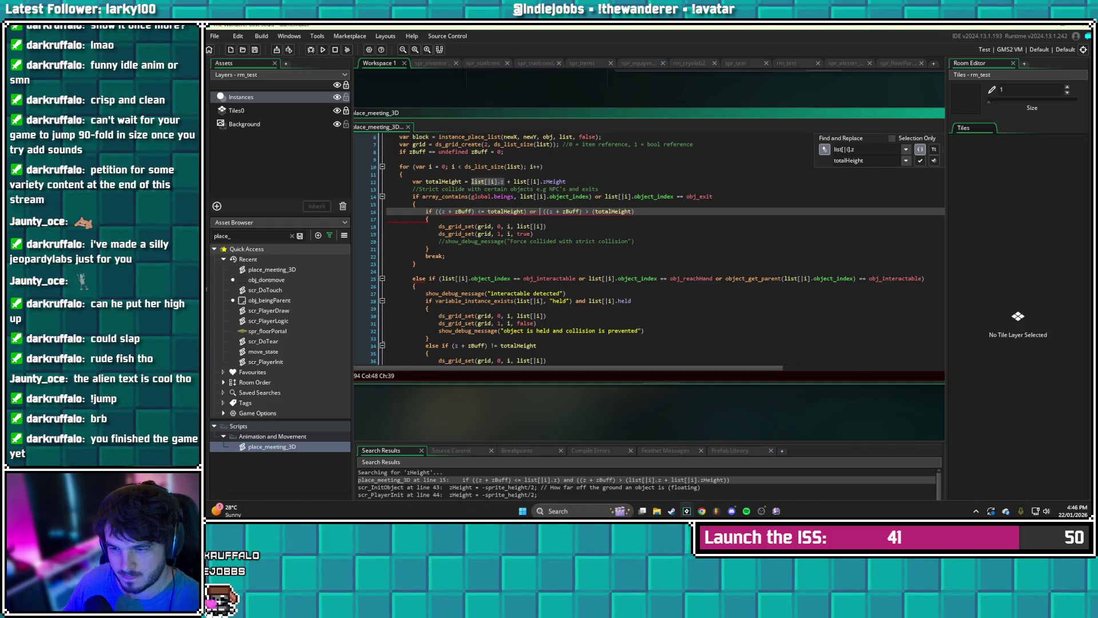
pyautogui.click(678, 197)
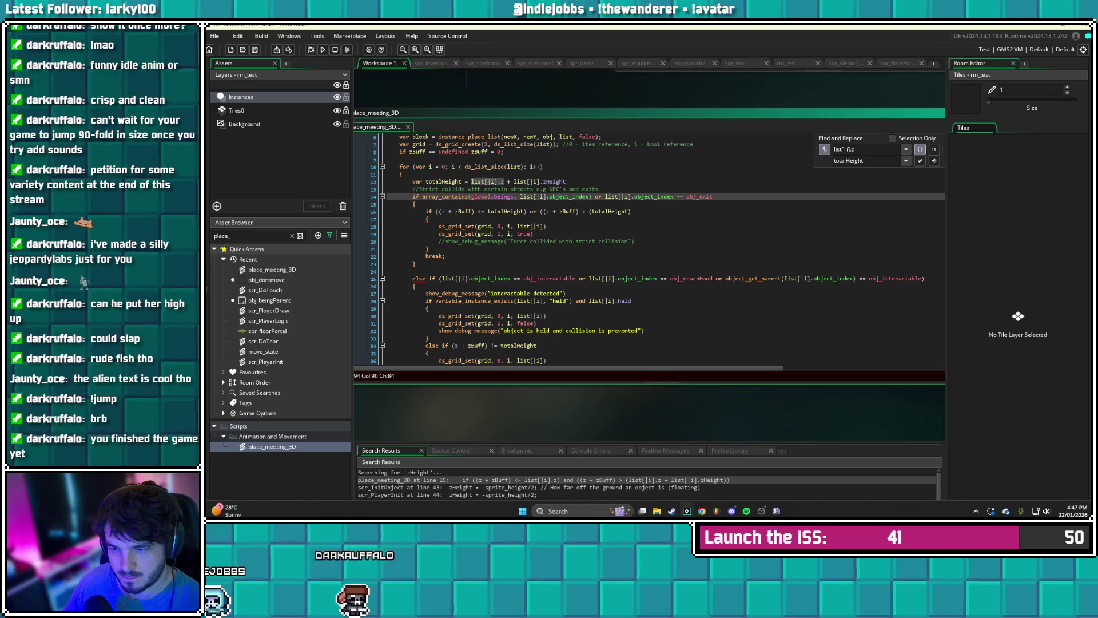
pyautogui.click(533, 233)
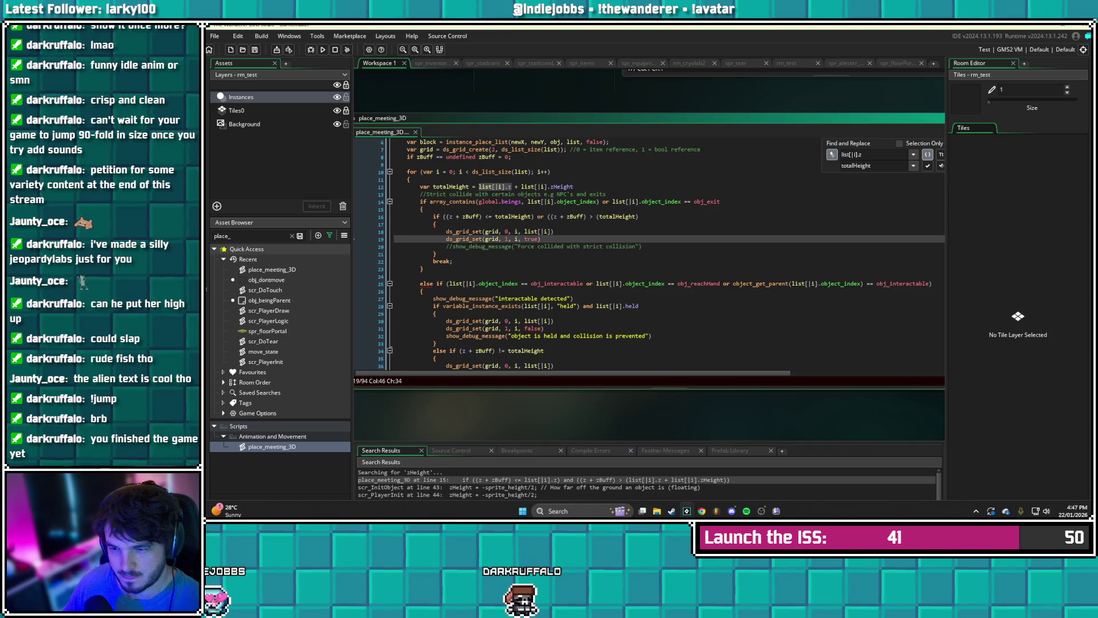
# - Remove the extra parentheses around the comparisons and totalHeight, then save the script
pyautogui.click(447, 216)
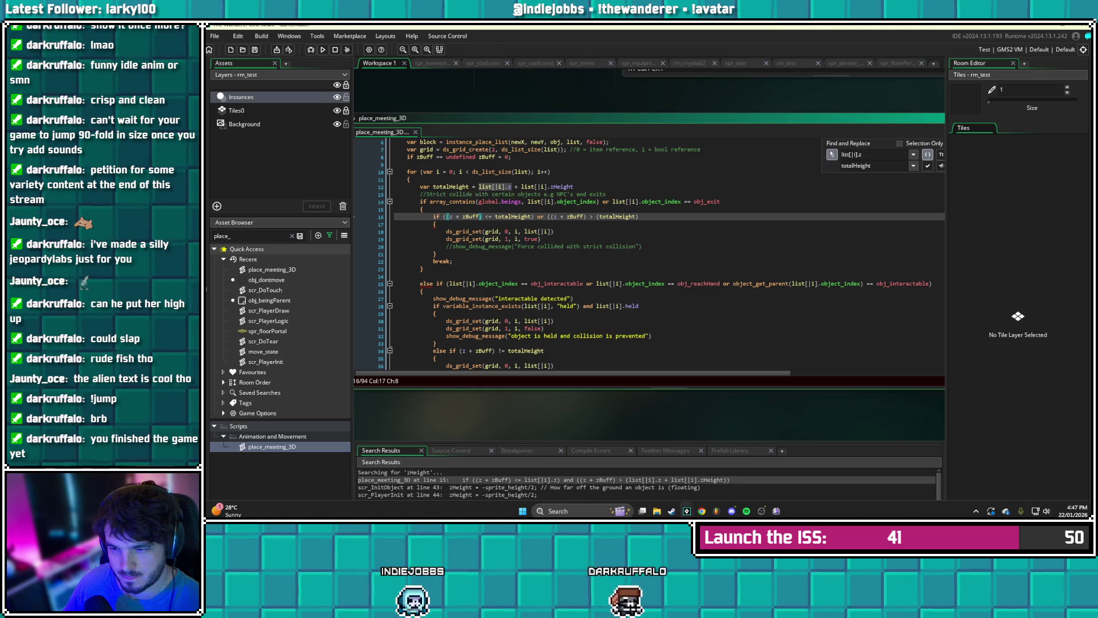
pyautogui.click(638, 217)
pyautogui.click(551, 217)
pyautogui.press('BackSpace')
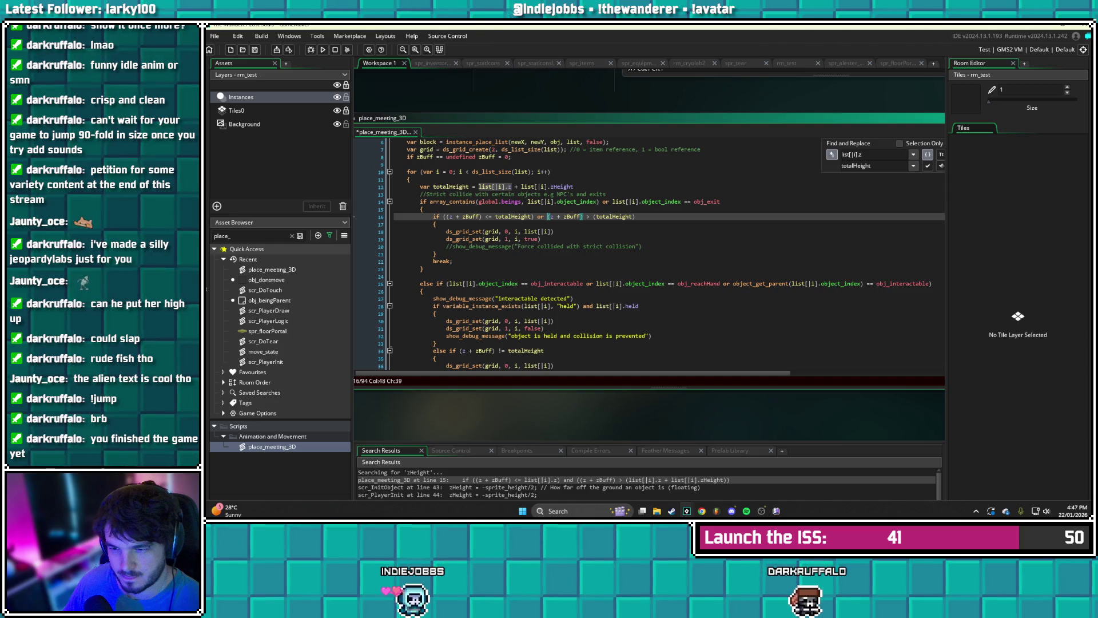
pyautogui.click(449, 216)
pyautogui.press('BackSpace')
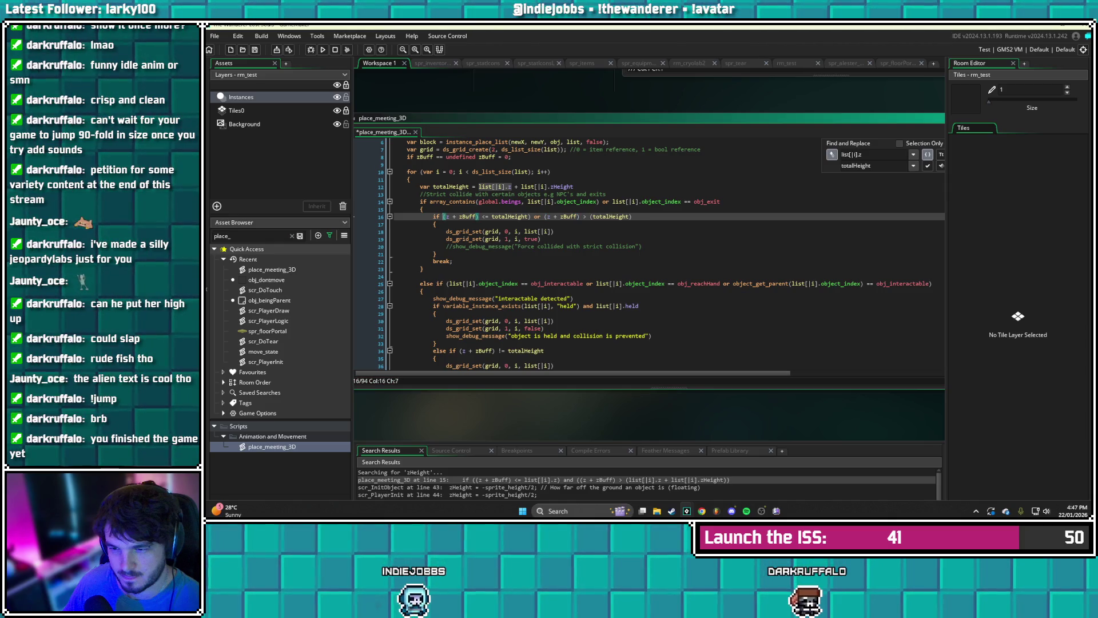
pyautogui.click(594, 216)
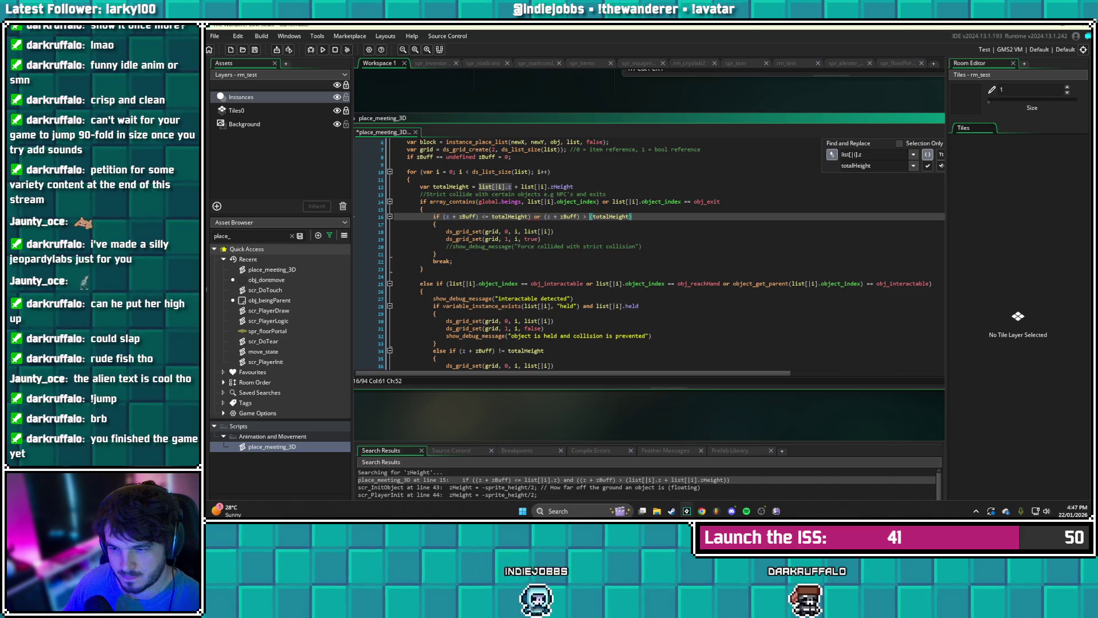
pyautogui.press('BackSpace')
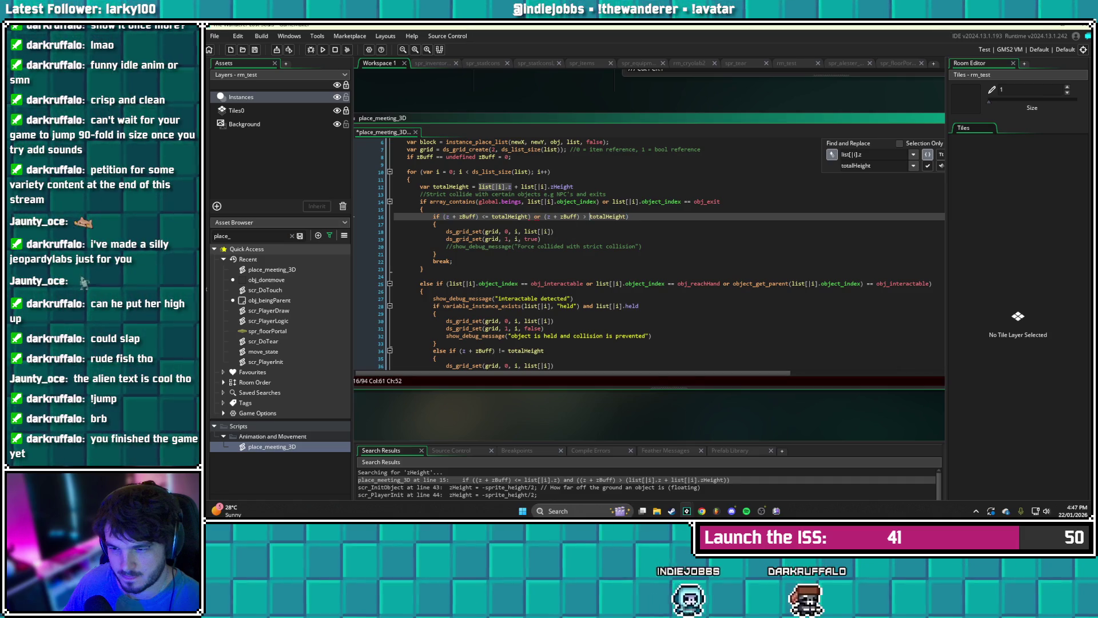
pyautogui.click(626, 217)
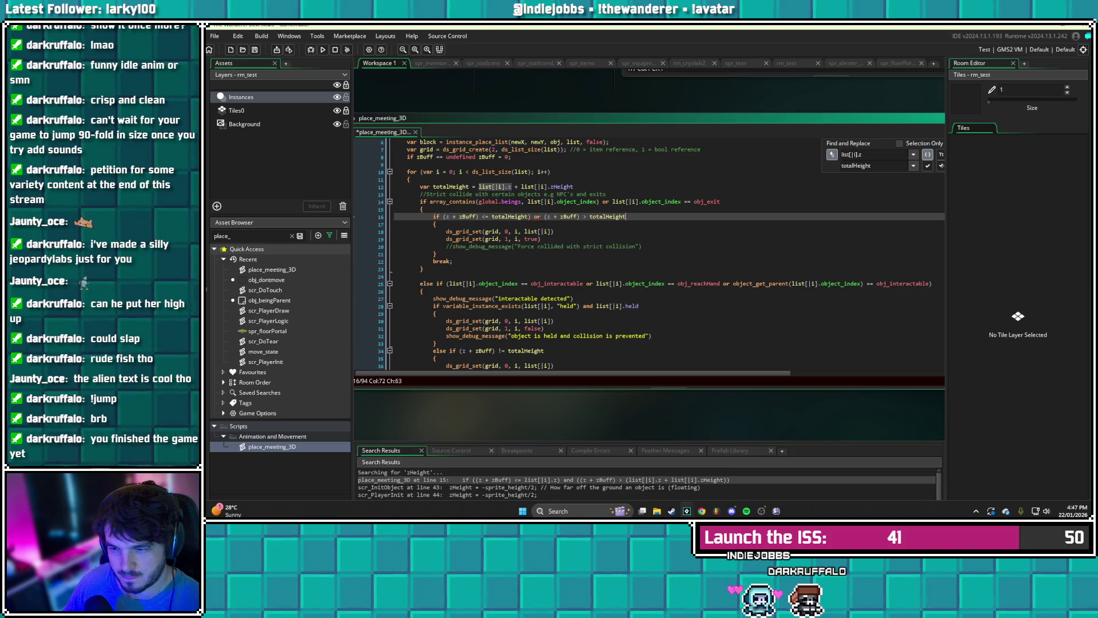
pyautogui.click(529, 216)
pyautogui.press('BackSpace')
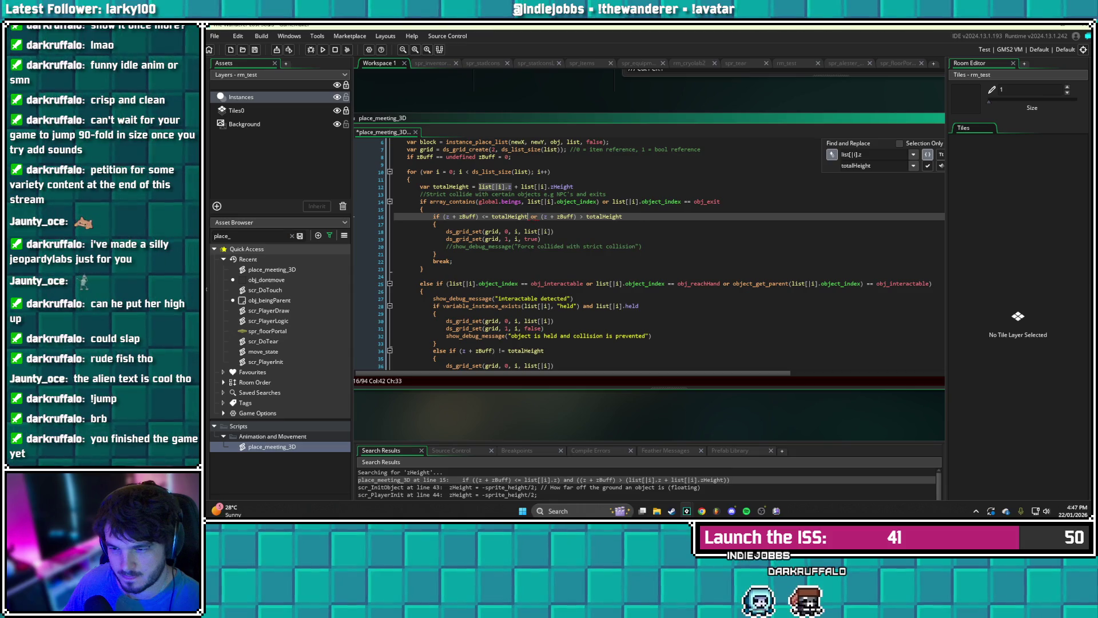
pyautogui.click(623, 216)
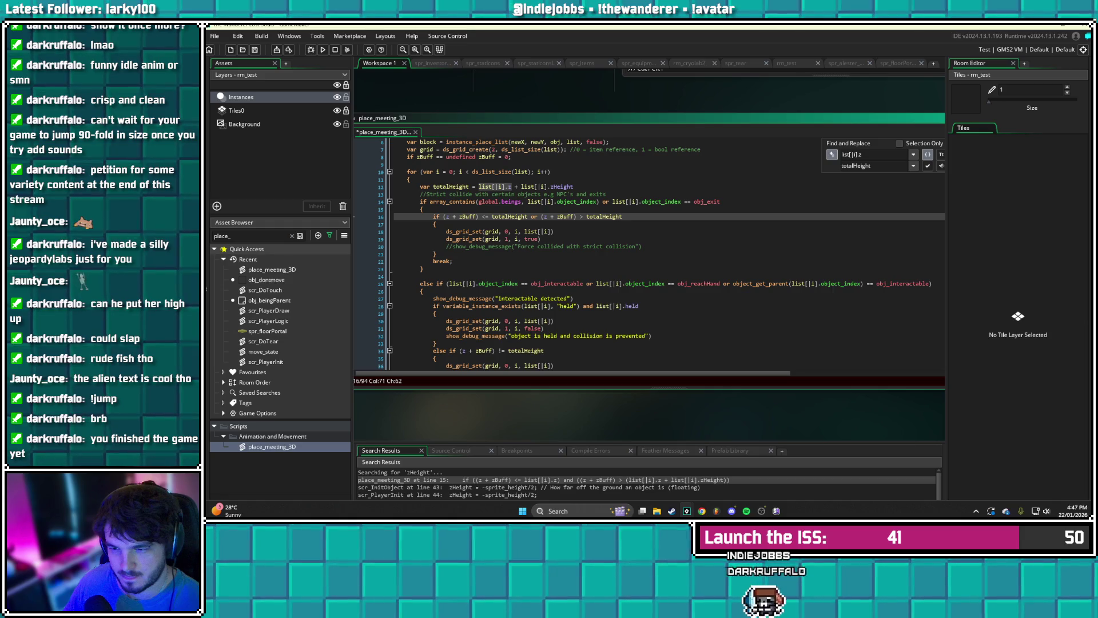
pyautogui.scroll(-1, 649, 252)
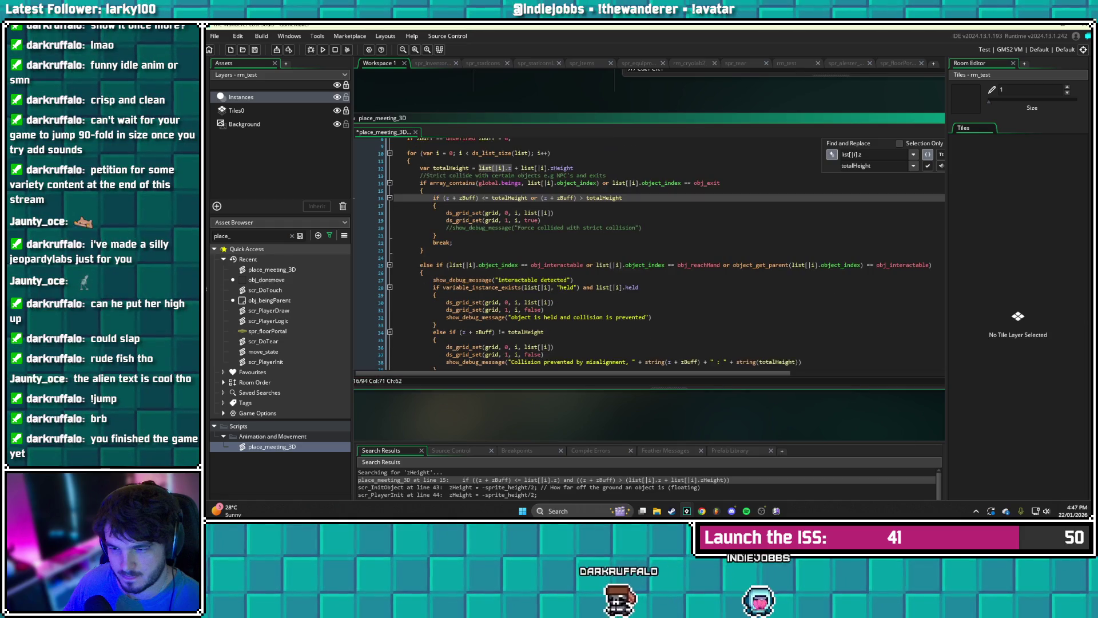
pyautogui.hotkey('ctrl', 's')
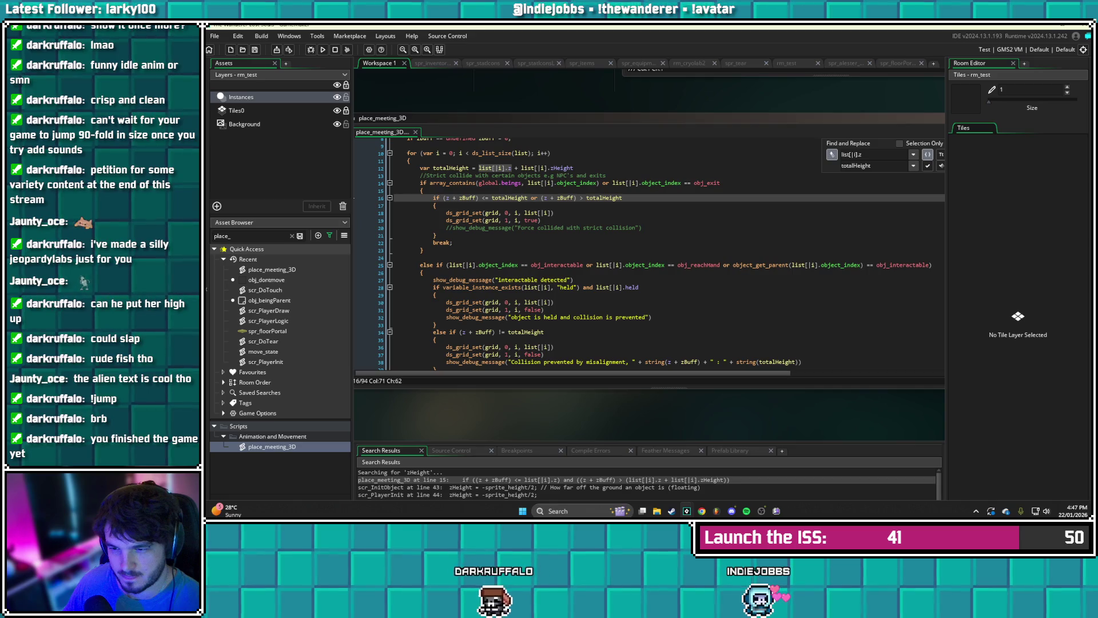
pyautogui.scroll(2, 650, 254)
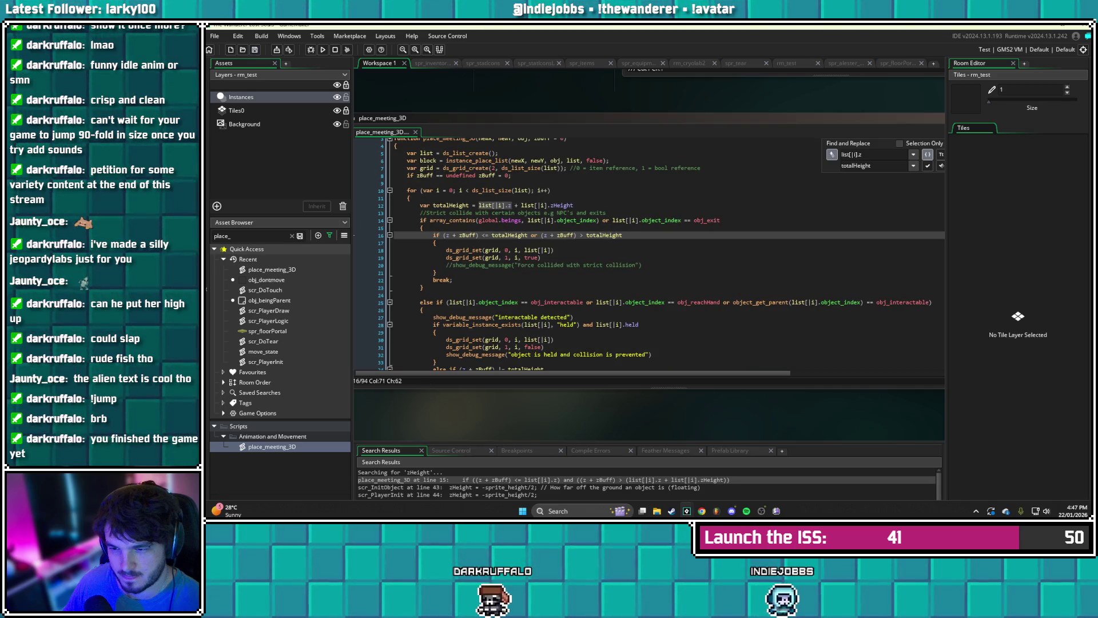
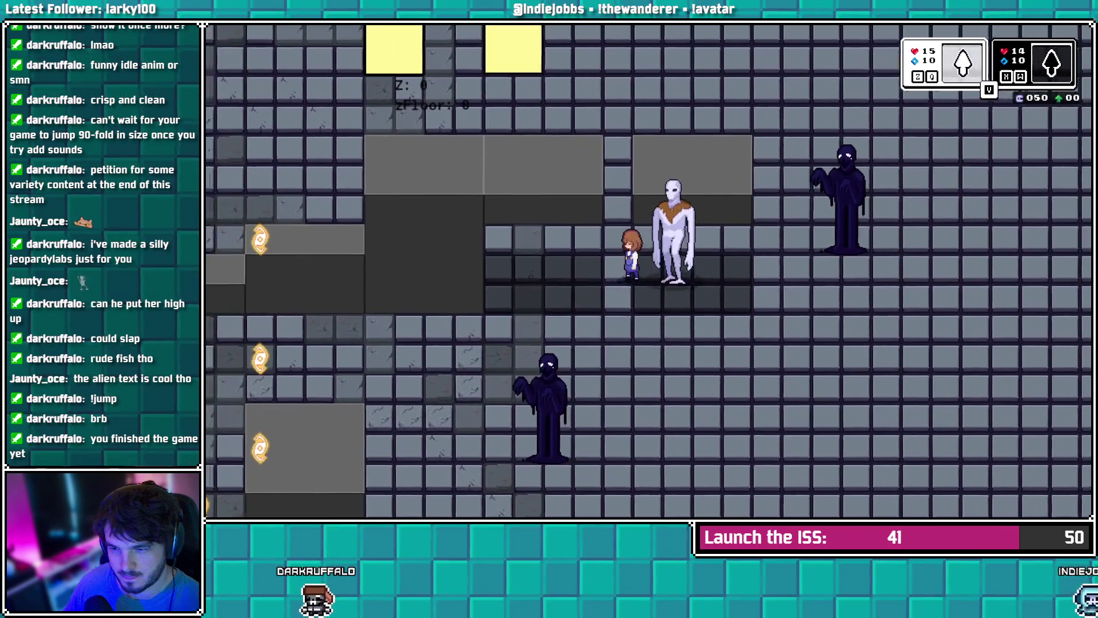
# - Walk the white character down, up and right to check the girl follows, then switch back to the code
pyautogui.press('Down')
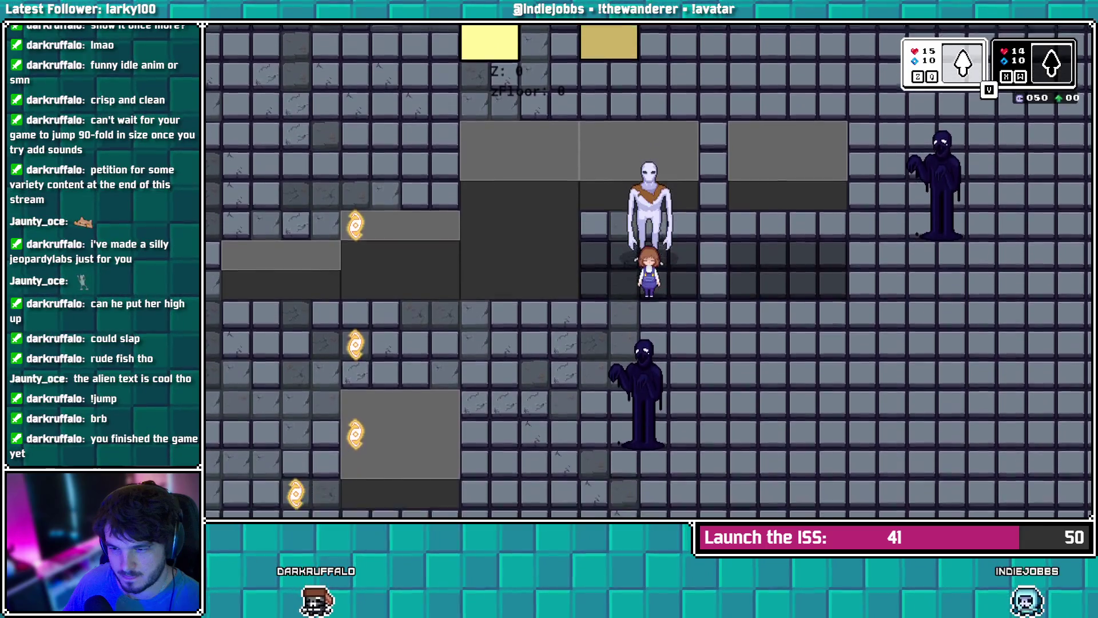
pyautogui.press('Down')
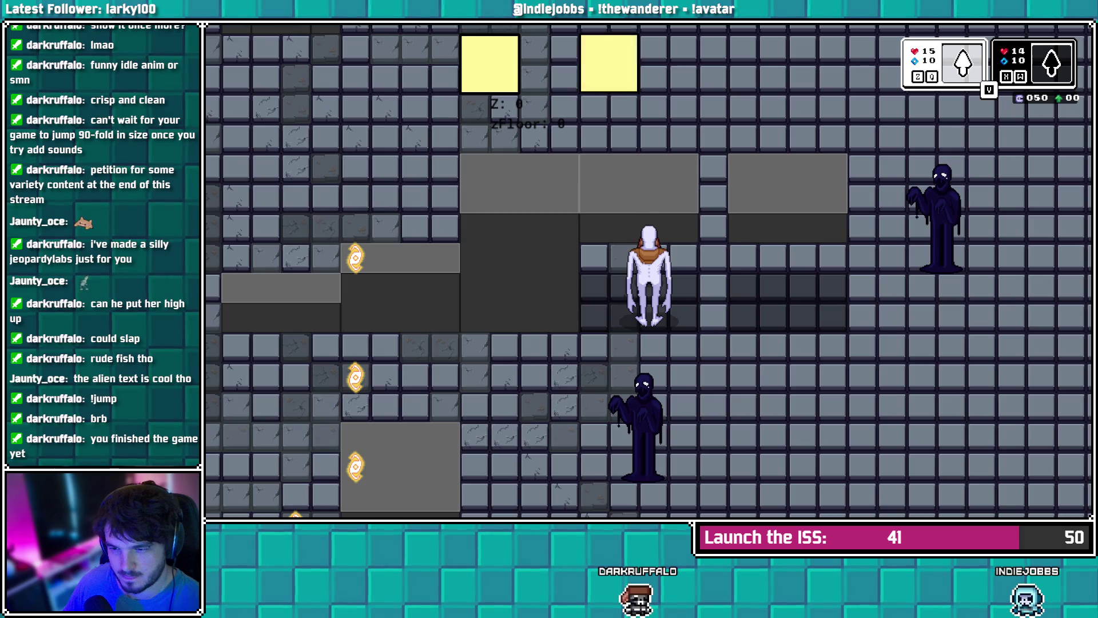
pyautogui.press('Up')
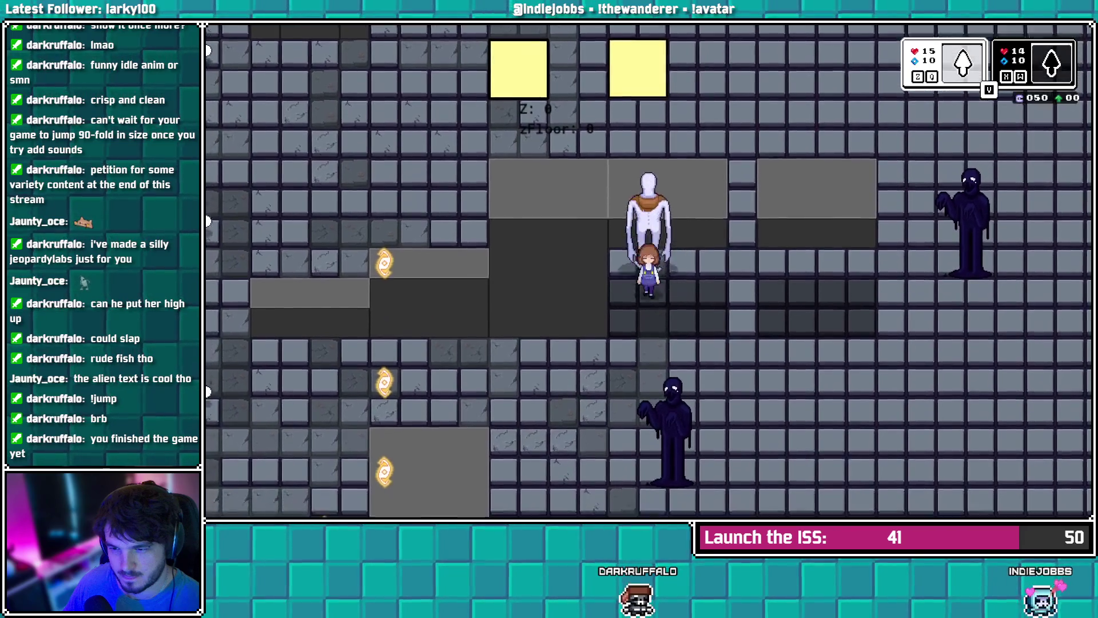
pyautogui.press('Right')
pyautogui.press('Down')
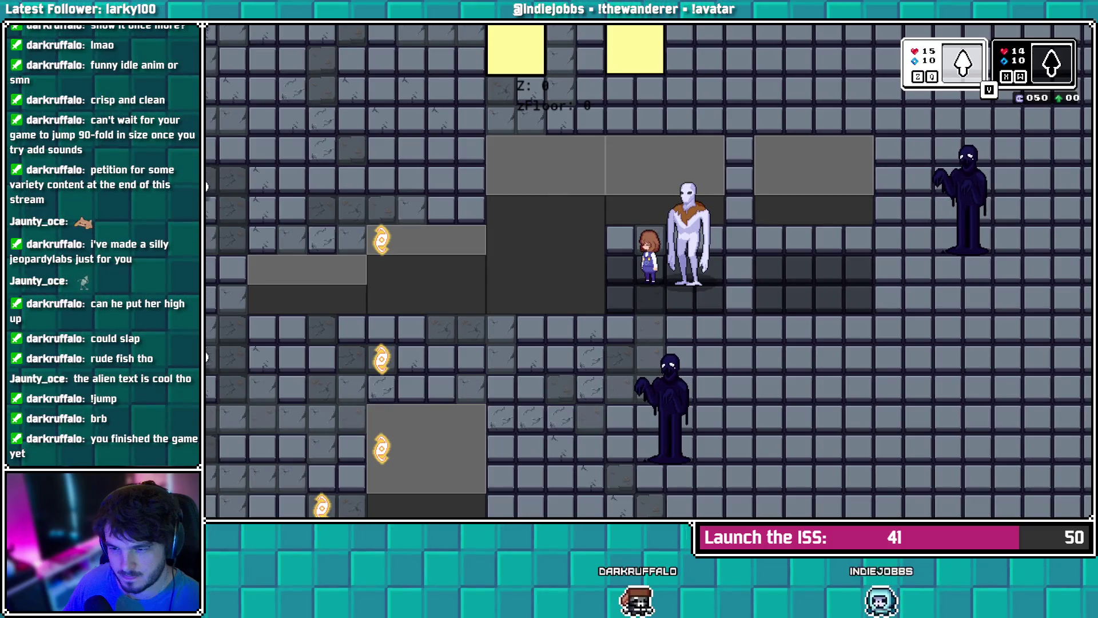
pyautogui.hotkey('alt', 'Tab')
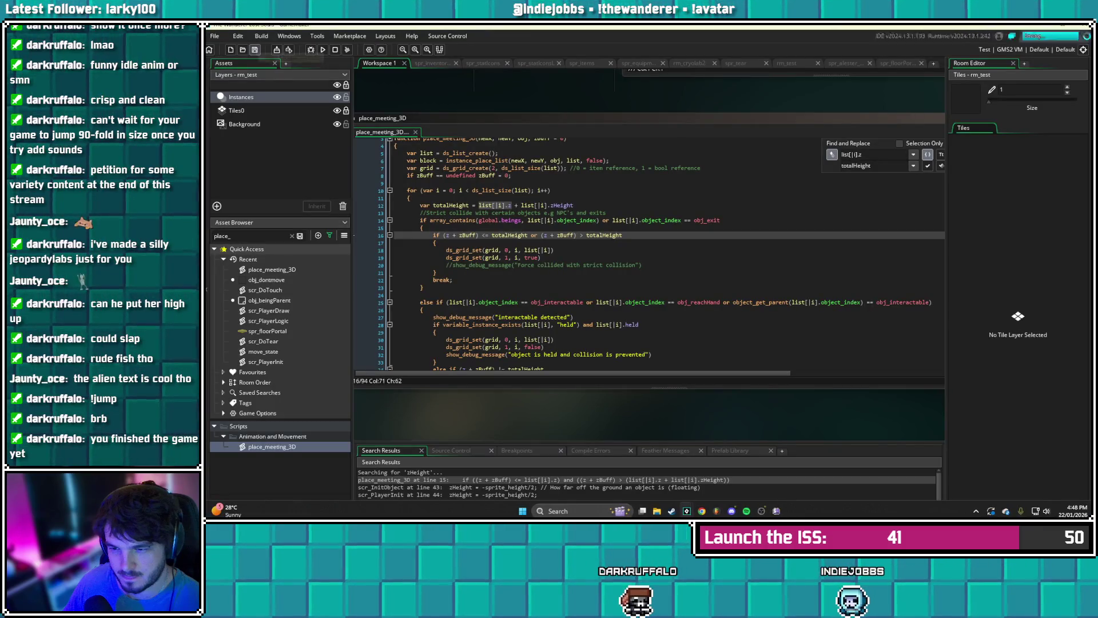
pyautogui.scroll(-11, 650, 254)
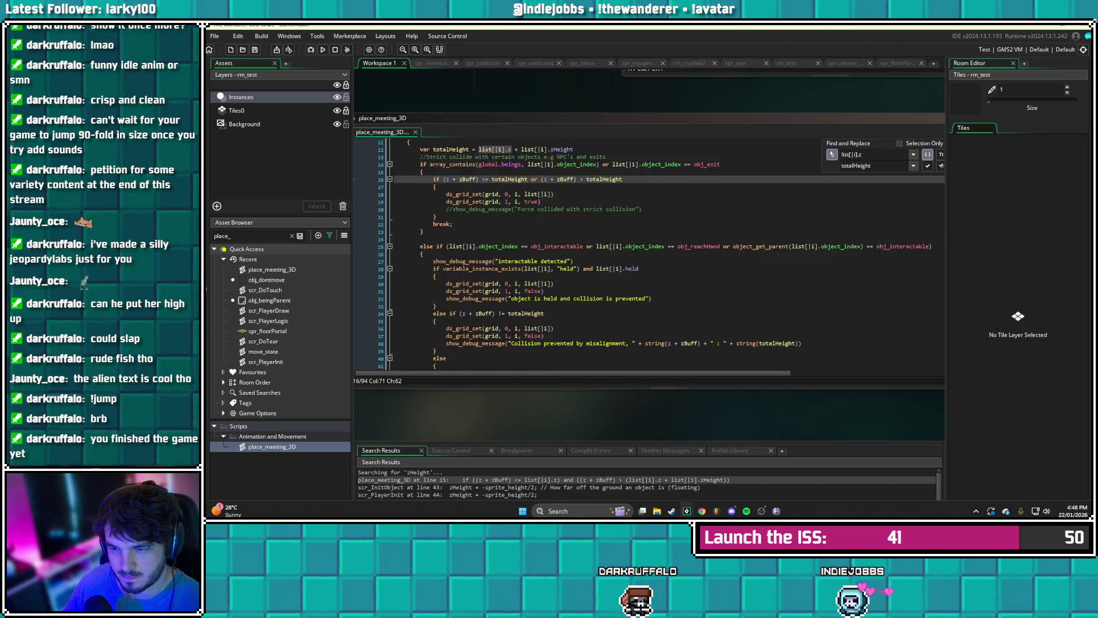
pyautogui.scroll(-2, 650, 254)
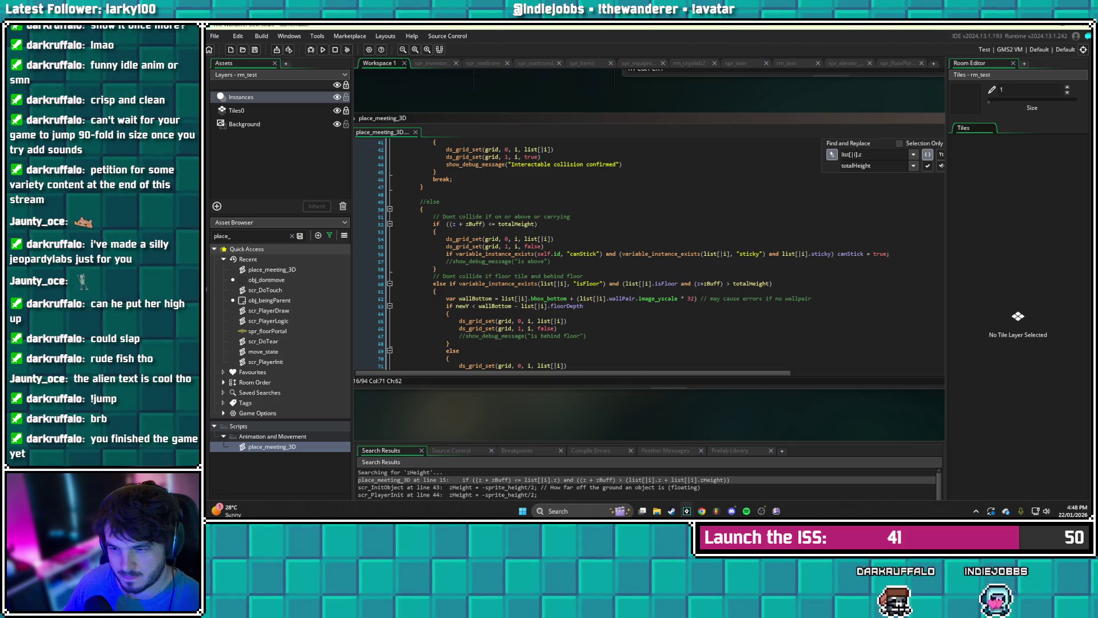
pyautogui.scroll(-1, 650, 254)
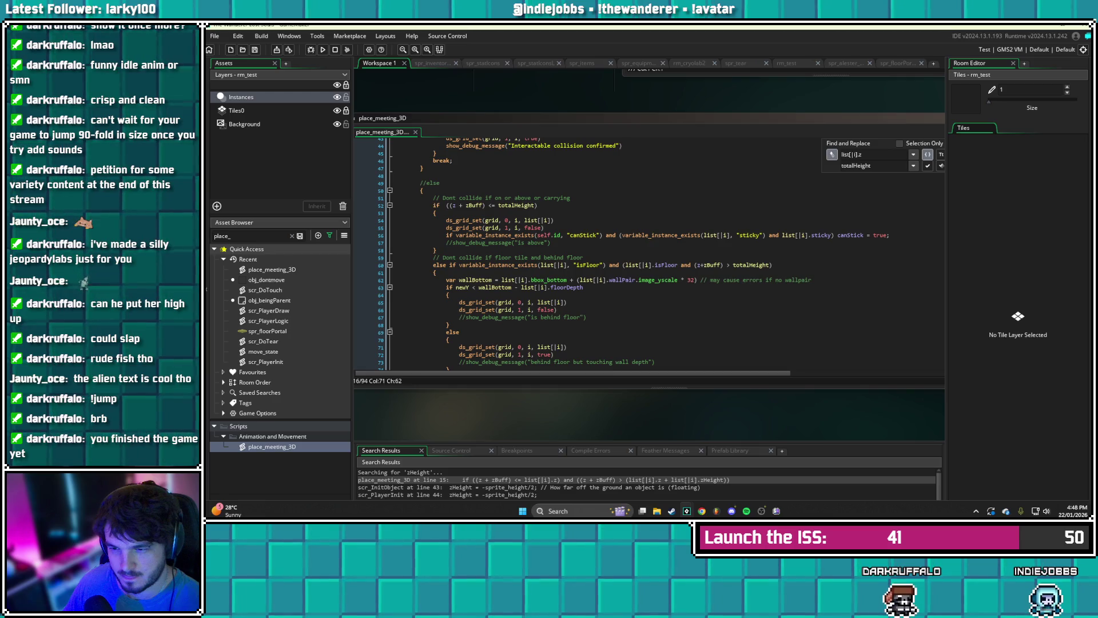
pyautogui.scroll(-2, 650, 254)
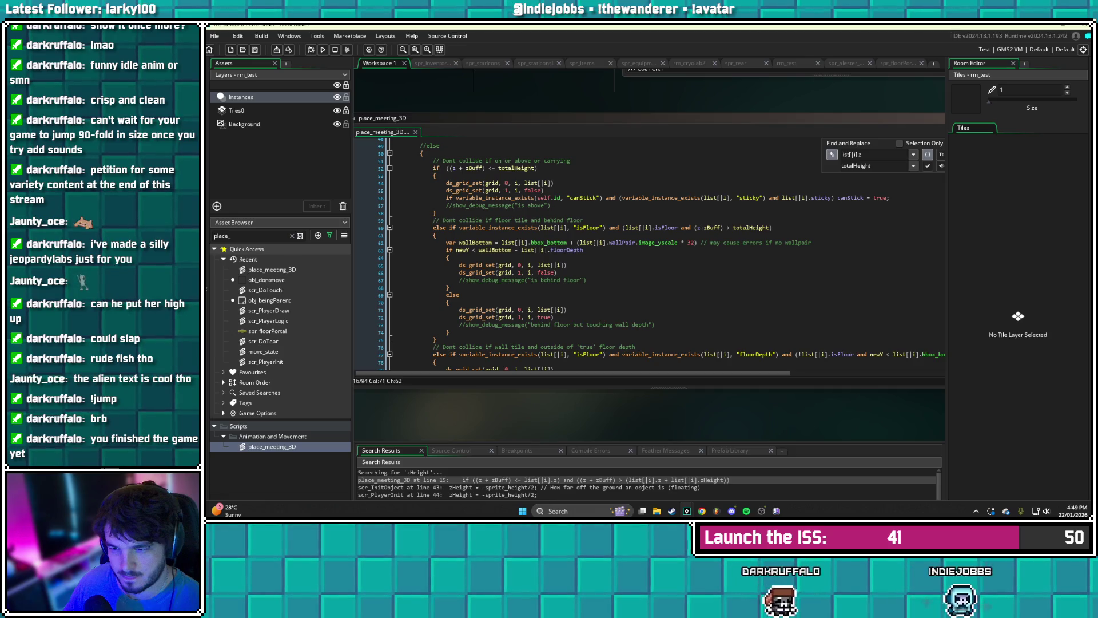
pyautogui.scroll(-3, 661, 254)
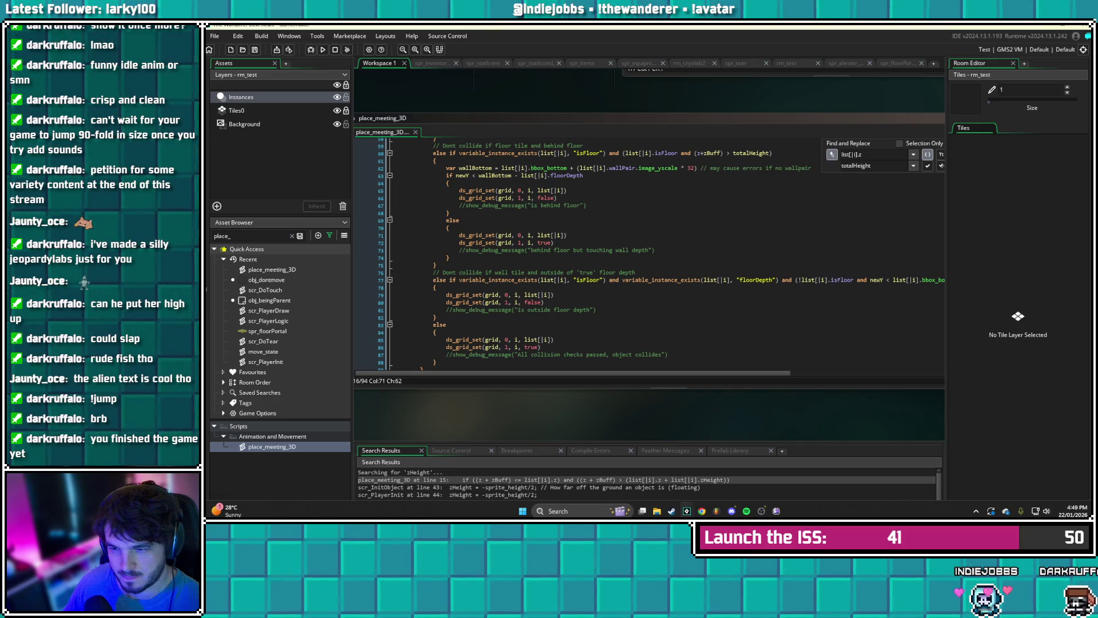
# - Add the comment '// Dont collide if below objects zHeight value' with an empty else block below it, and save
pyautogui.click(435, 317)
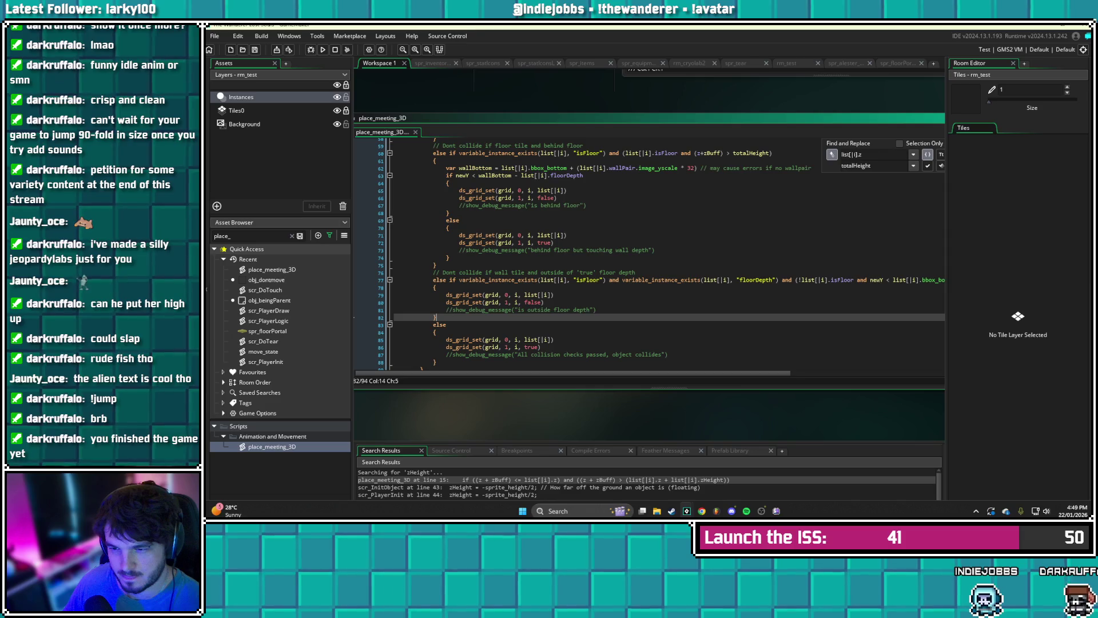
pyautogui.press('Return')
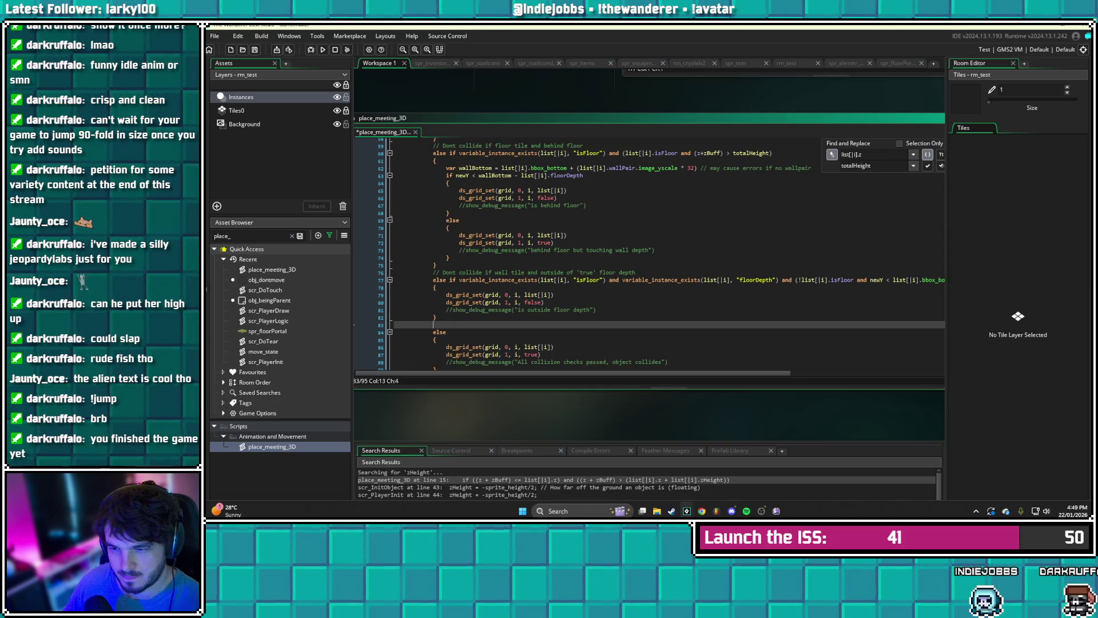
pyautogui.write('// Dont collide')
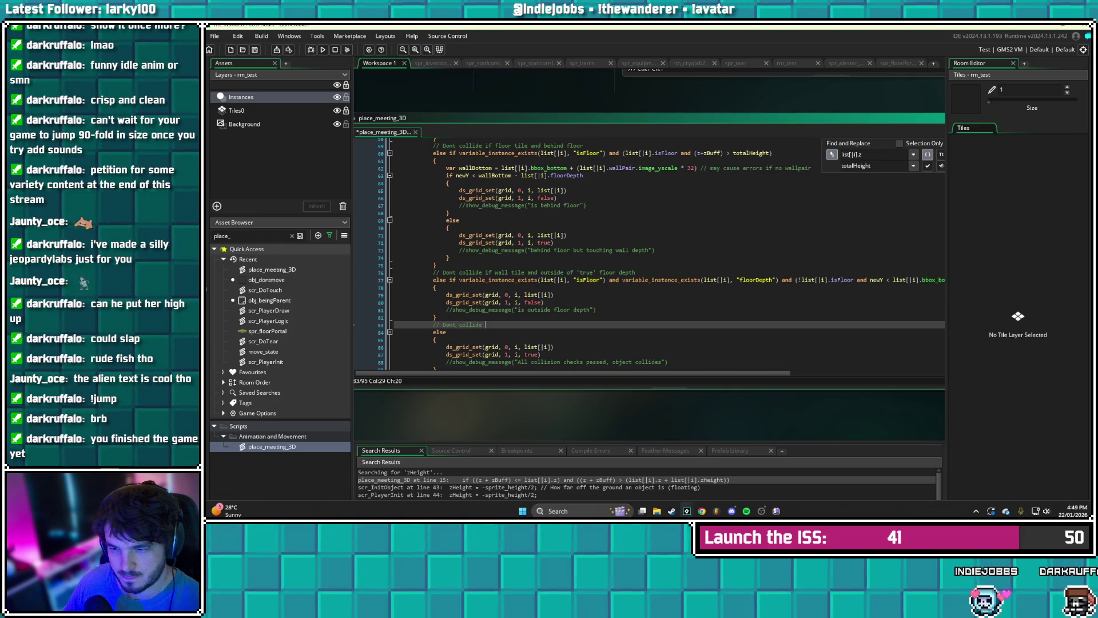
pyautogui.write(' if bel')
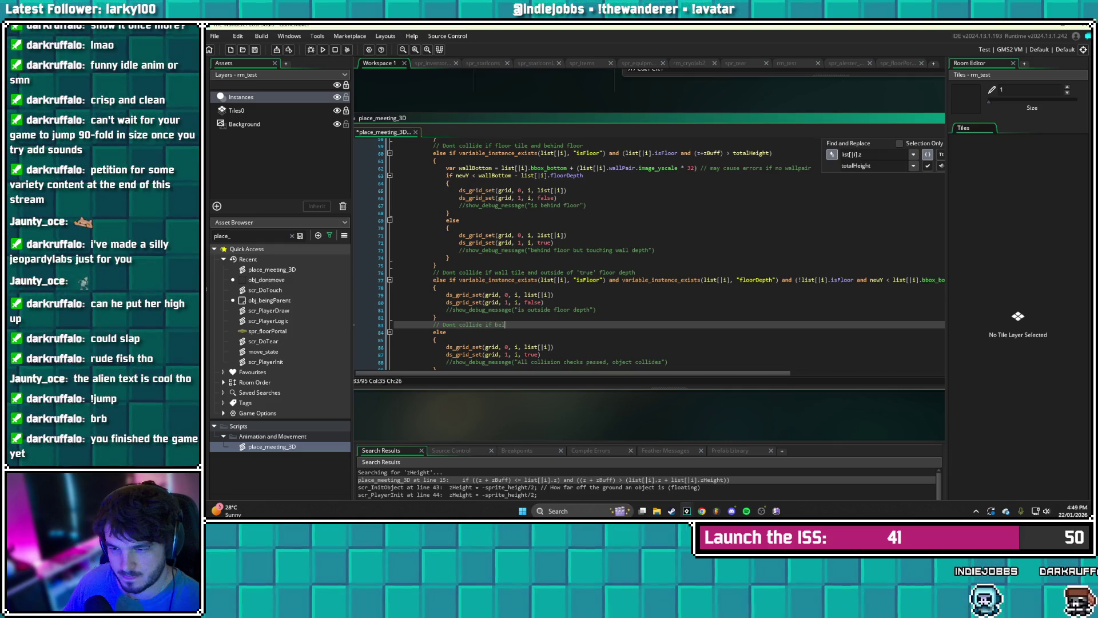
pyautogui.write('ow o')
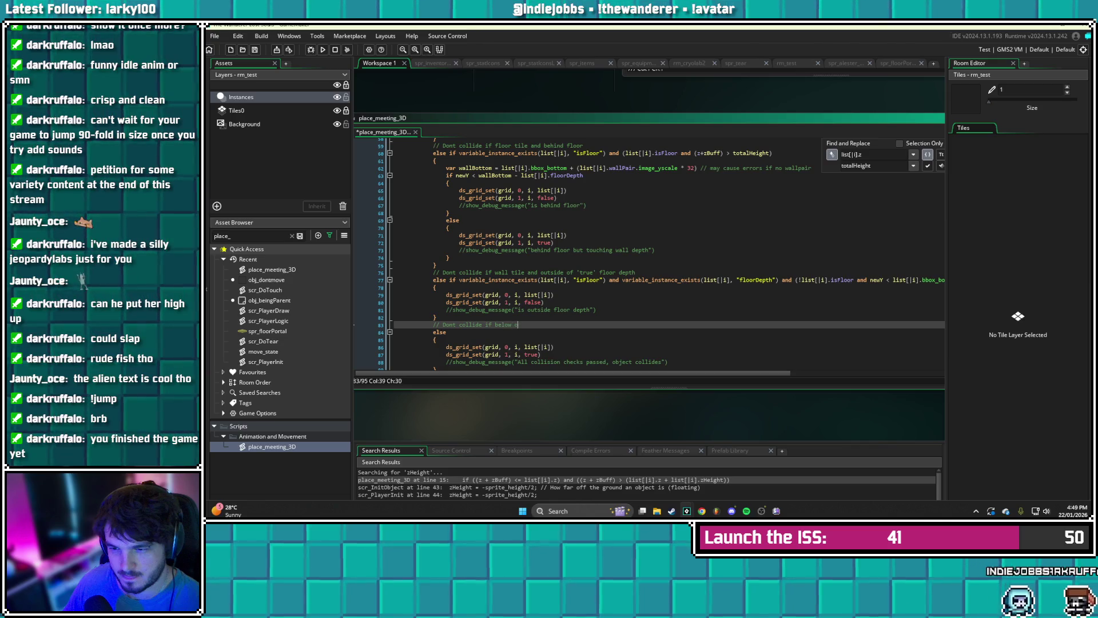
pyautogui.write('bjects zHeight ')
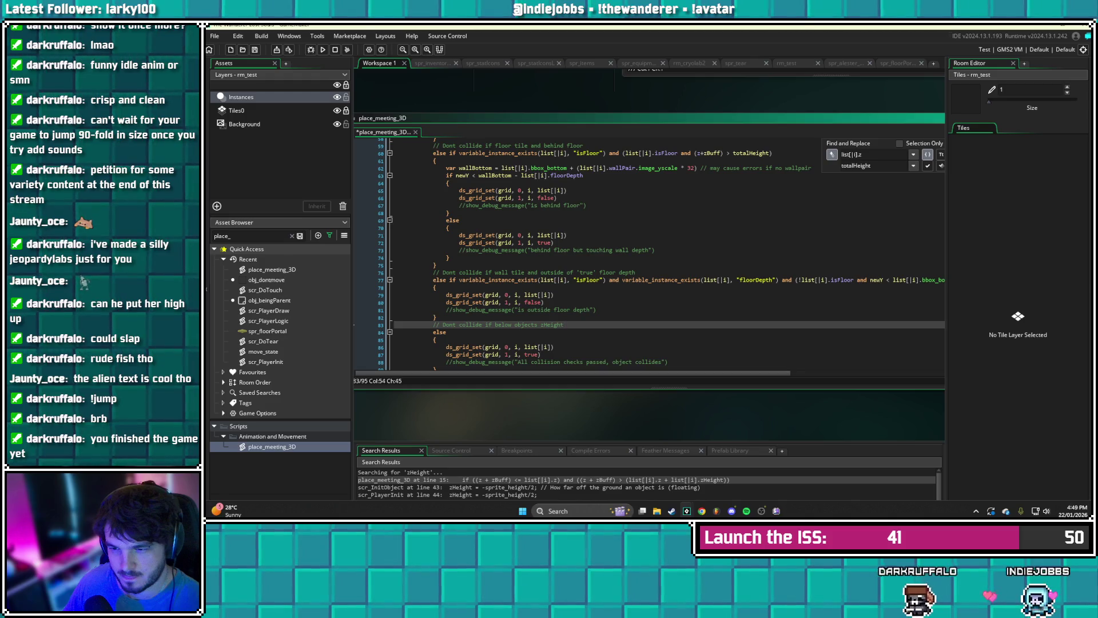
pyautogui.write('value')
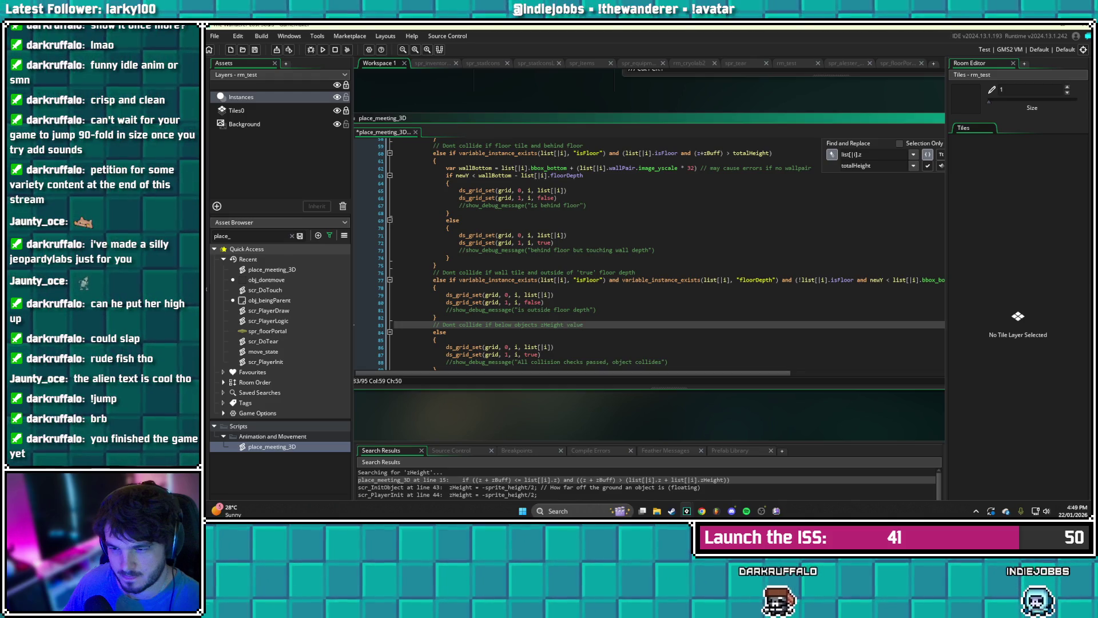
pyautogui.press('Return')
pyautogui.write('lse')
pyautogui.press('Return')
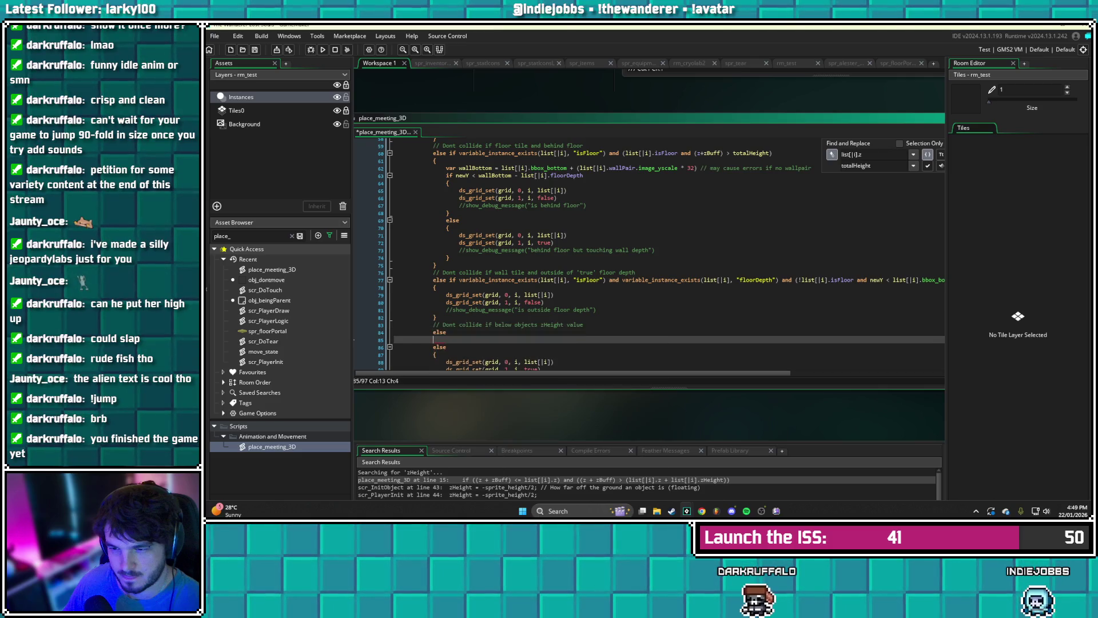
pyautogui.write('{')
pyautogui.press('Return')
pyautogui.press('Return')
pyautogui.hotkey('ctrl', 's')
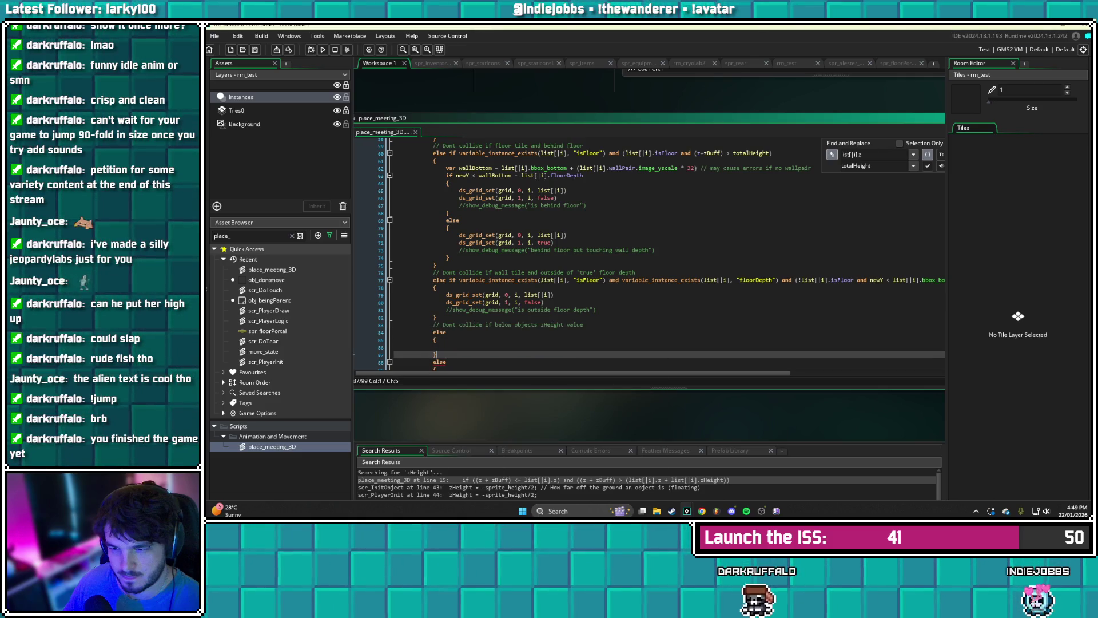
# - Turn the new else into an else if
pyautogui.scroll(-1, 661, 254)
pyautogui.click(446, 327)
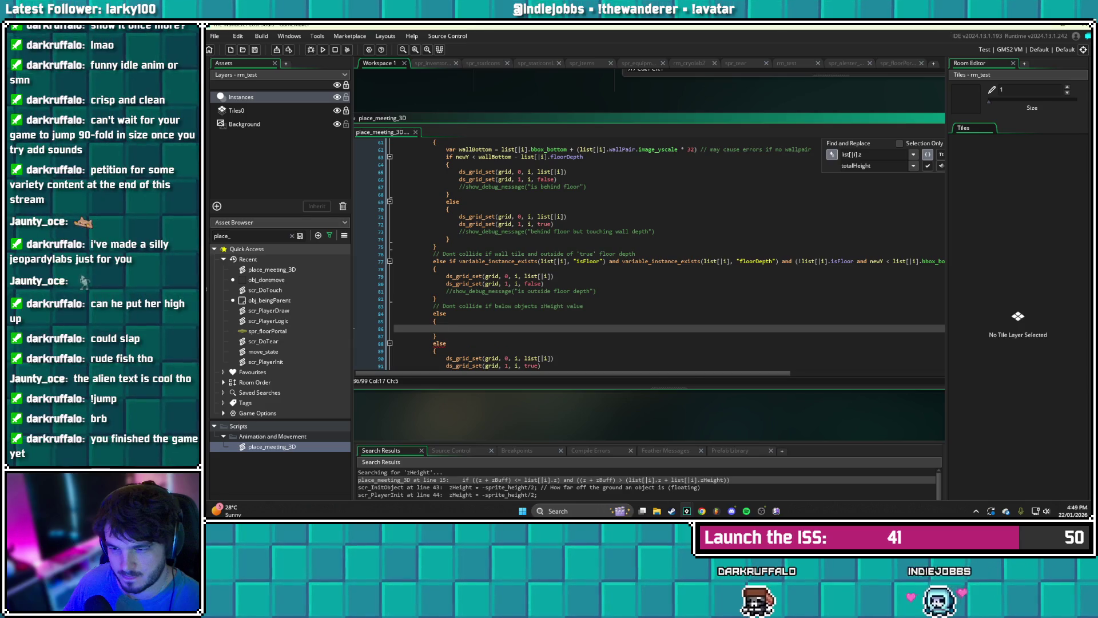
pyautogui.scroll(-1, 446, 328)
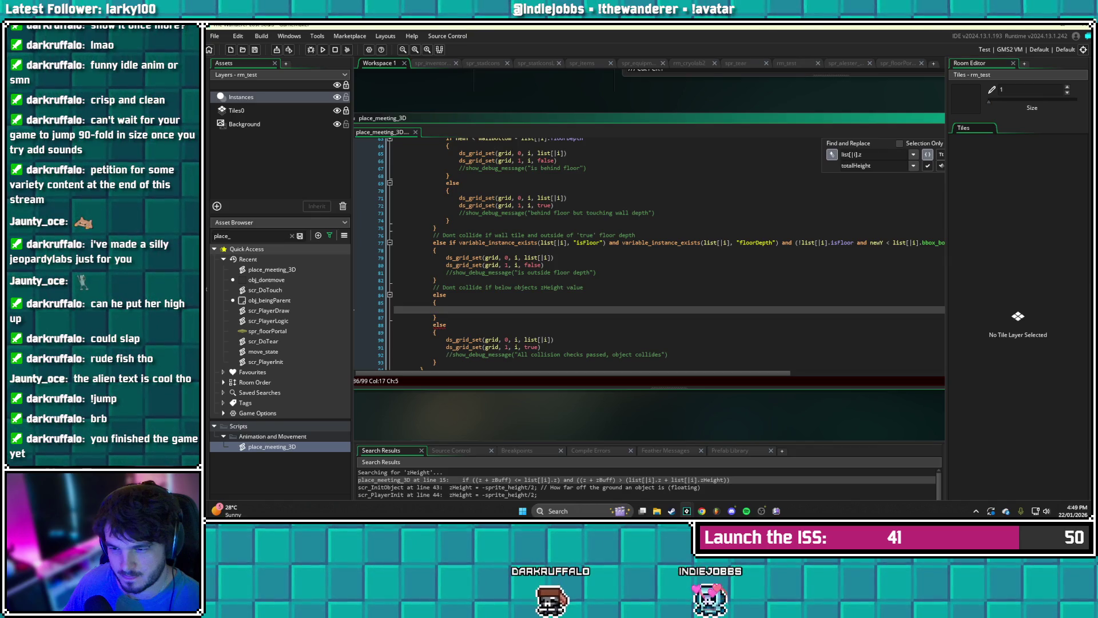
pyautogui.click(449, 295)
pyautogui.write('if')
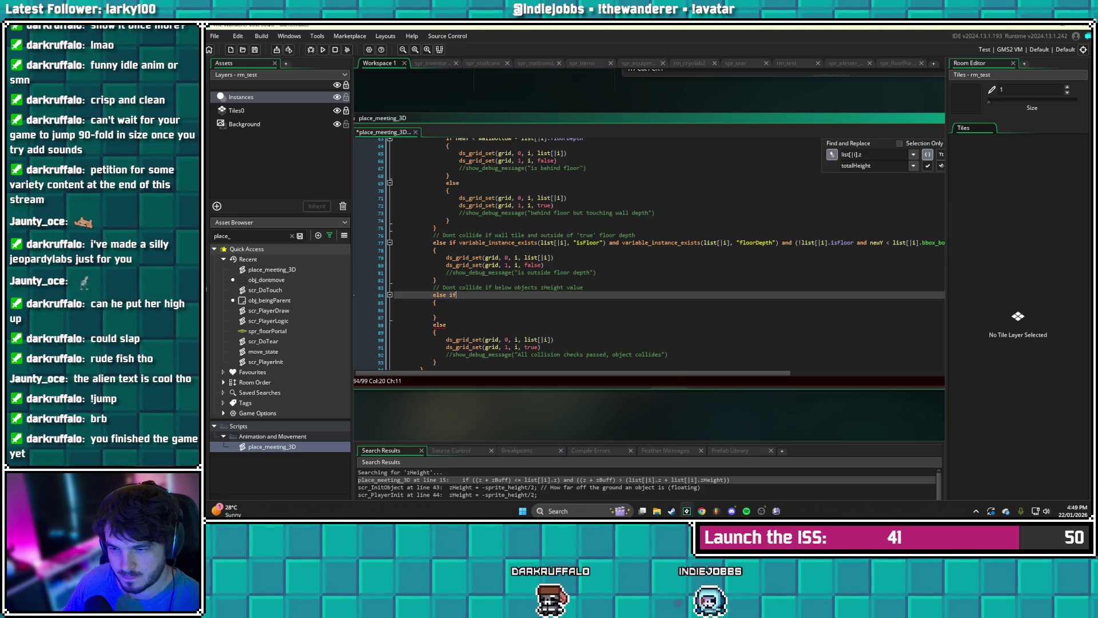
pyautogui.click(447, 309)
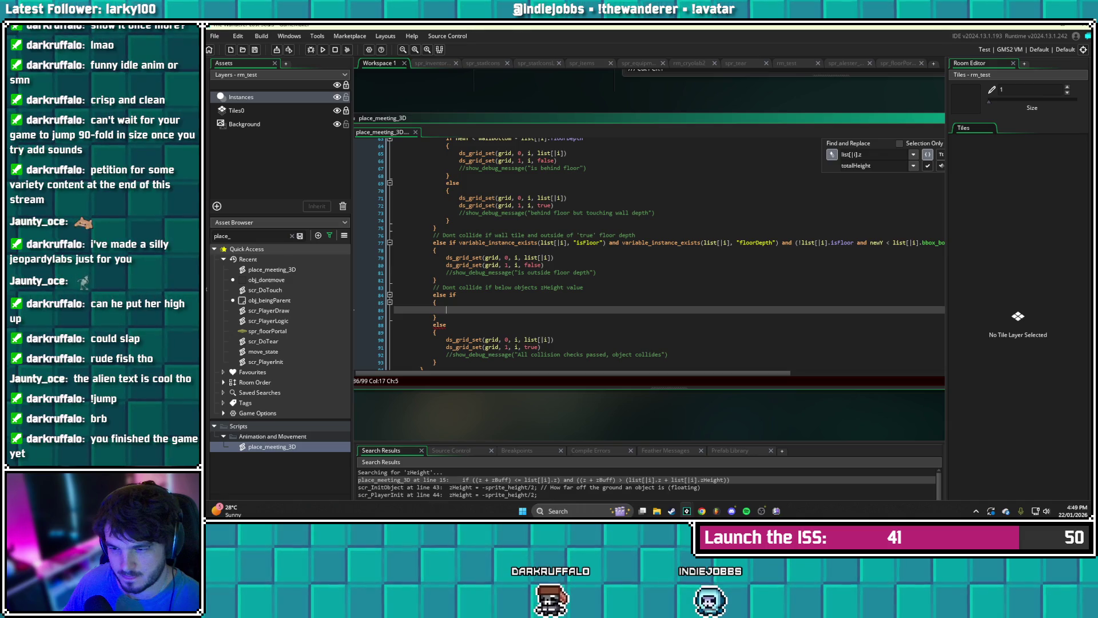
# - Complete the condition as z > list[|i].zHeight and save the script
pyautogui.click(458, 295)
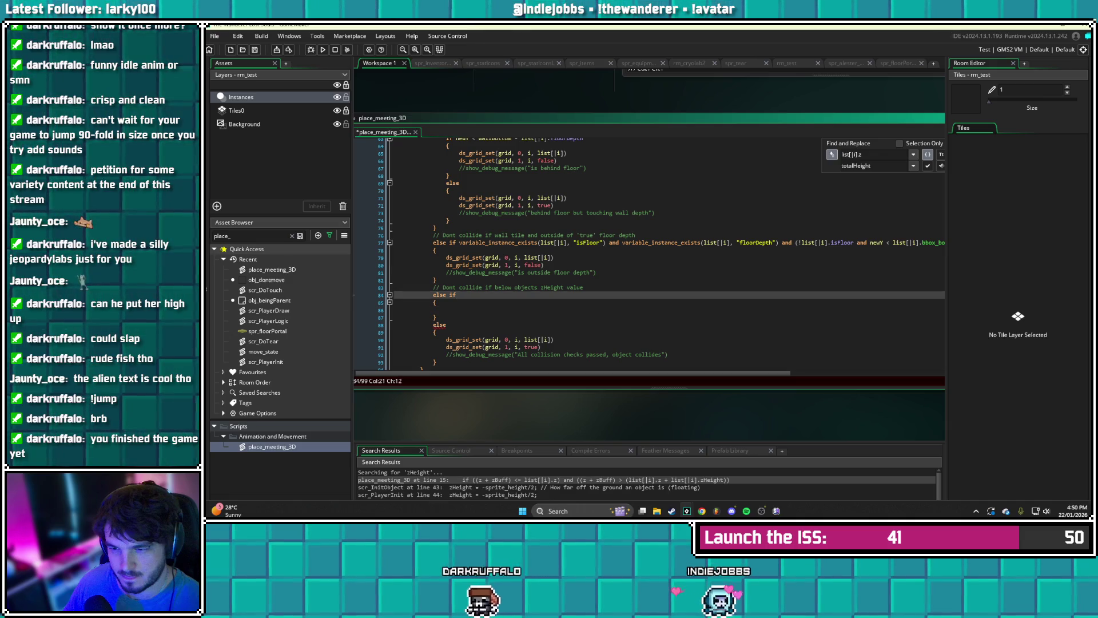
pyautogui.write('z >')
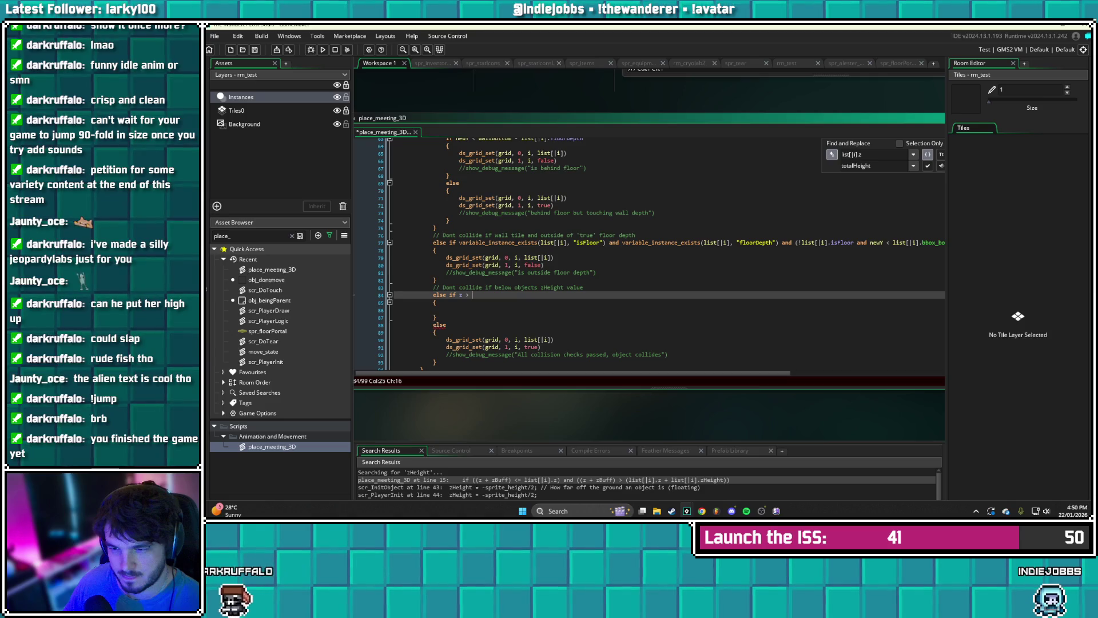
pyautogui.write('list')
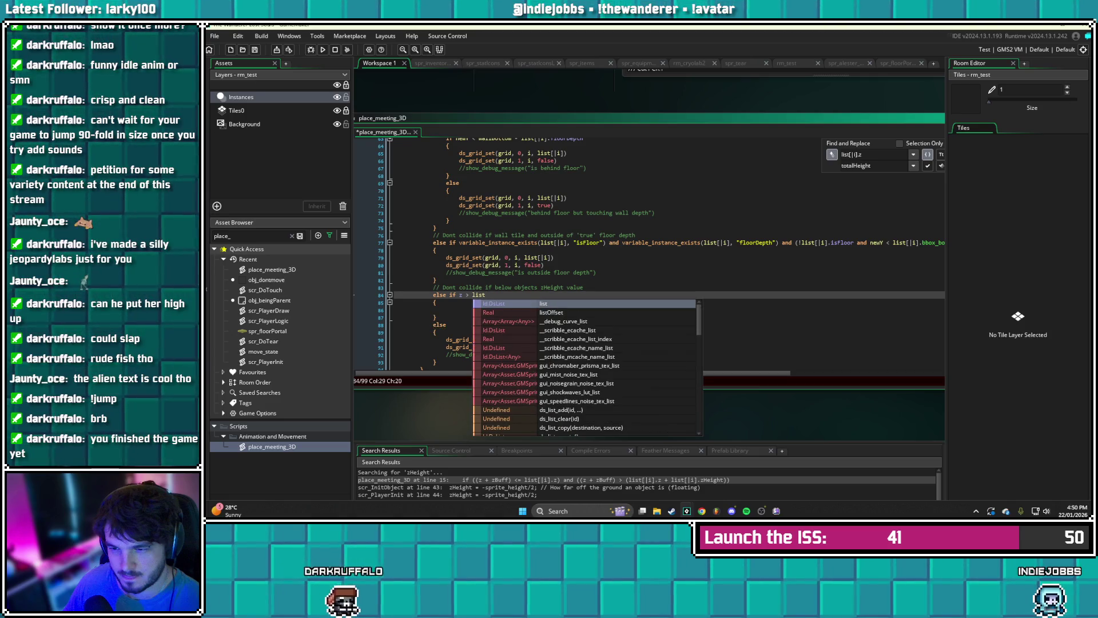
pyautogui.write('[')
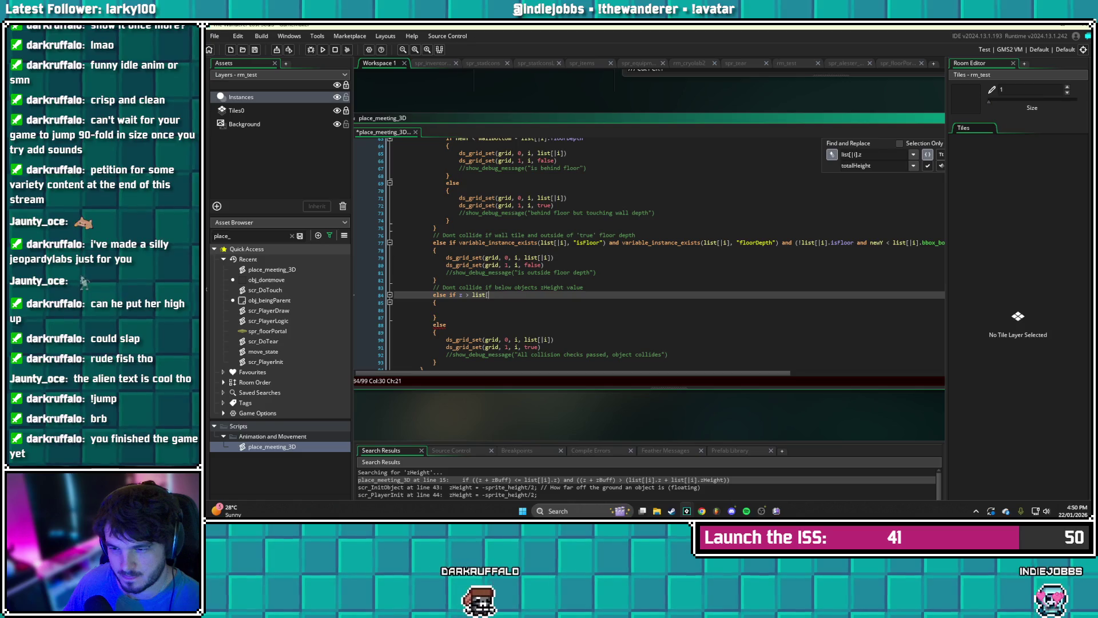
pyautogui.write('|i')
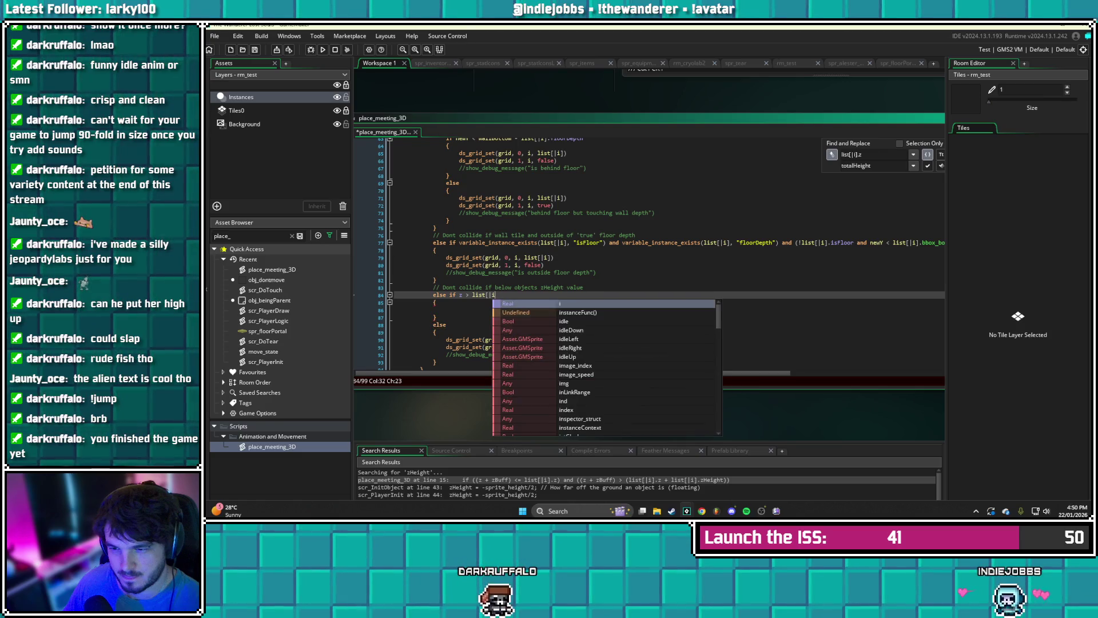
pyautogui.write('].zHeight')
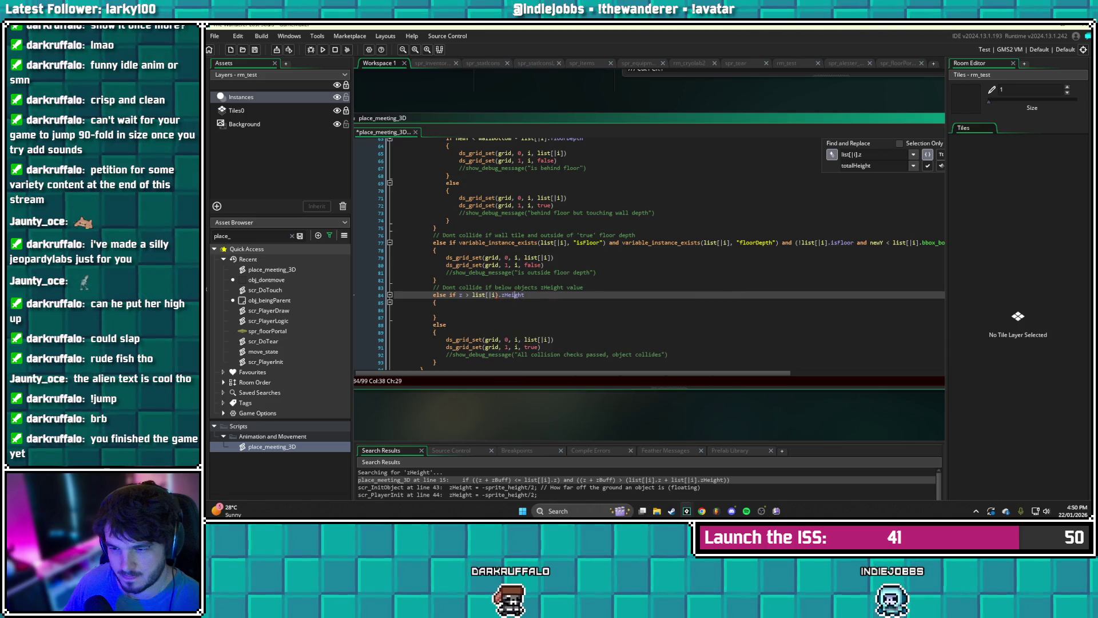
pyautogui.press('BackSpace')
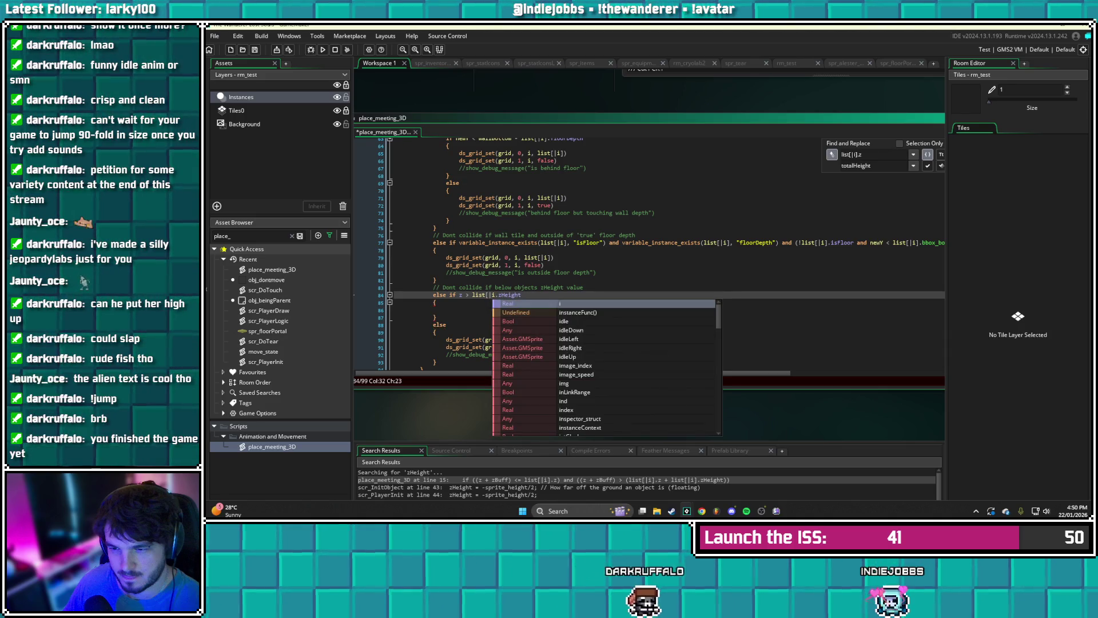
pyautogui.write(']')
pyautogui.hotkey('ctrl', 's')
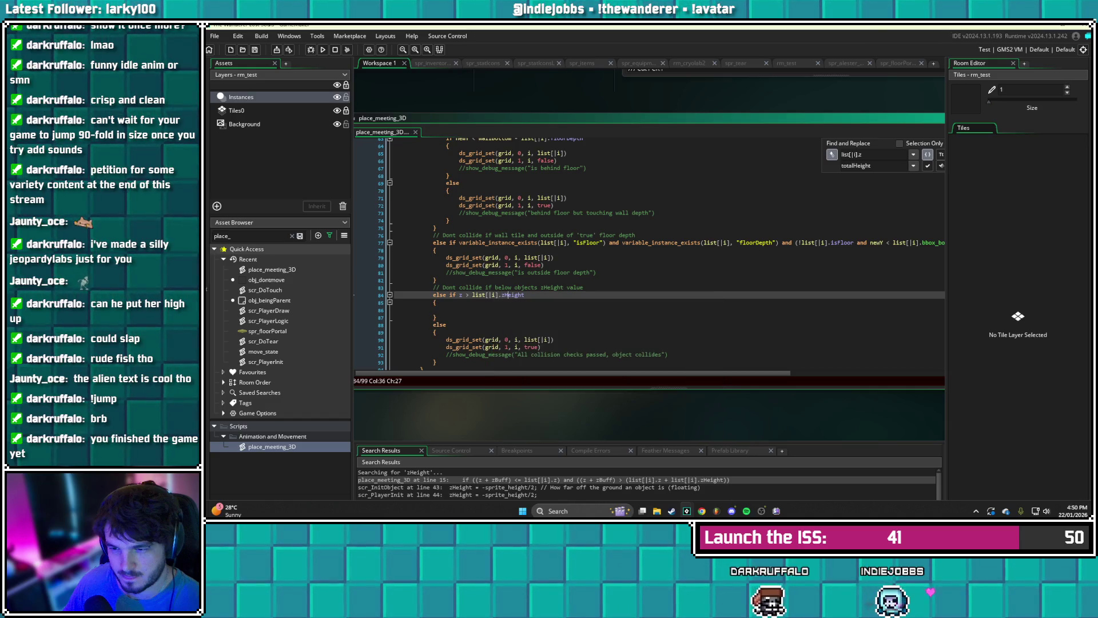
pyautogui.click(514, 295)
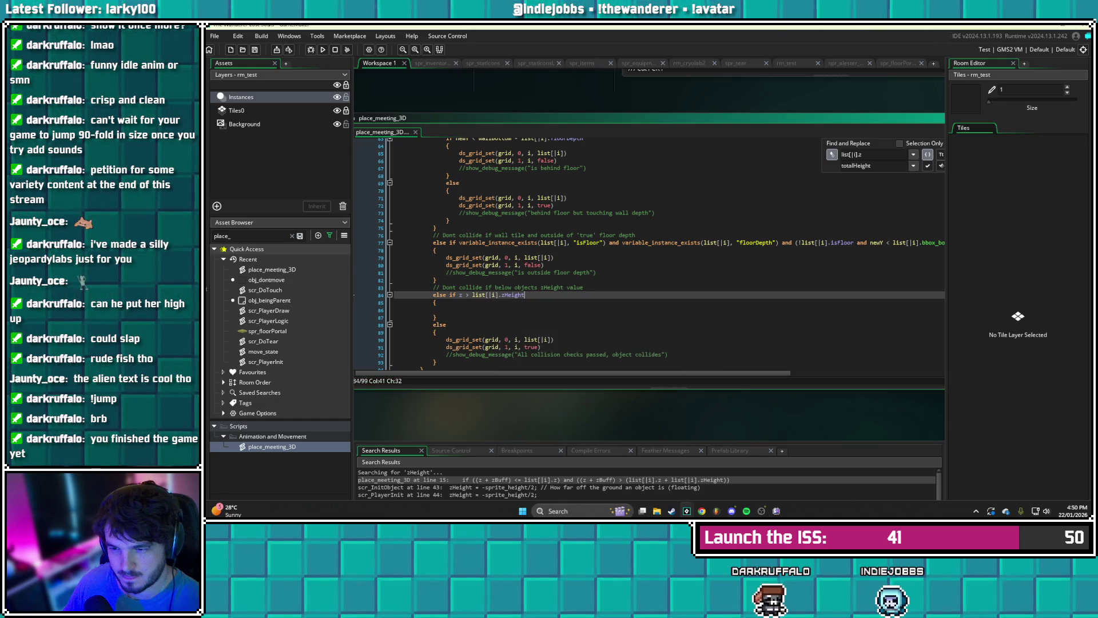
pyautogui.click(435, 309)
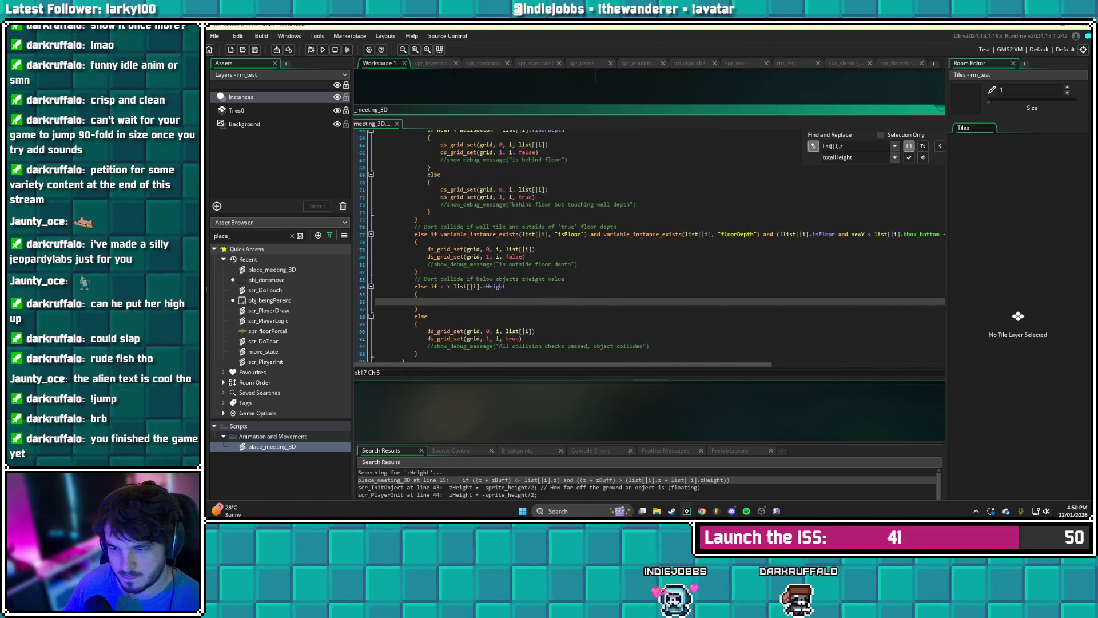
# - Copy the floorDepth branch's ds_grid_set lines into the new block and fix their indentation
pyautogui.moveTo(578, 264); pyautogui.dragTo(376, 250)
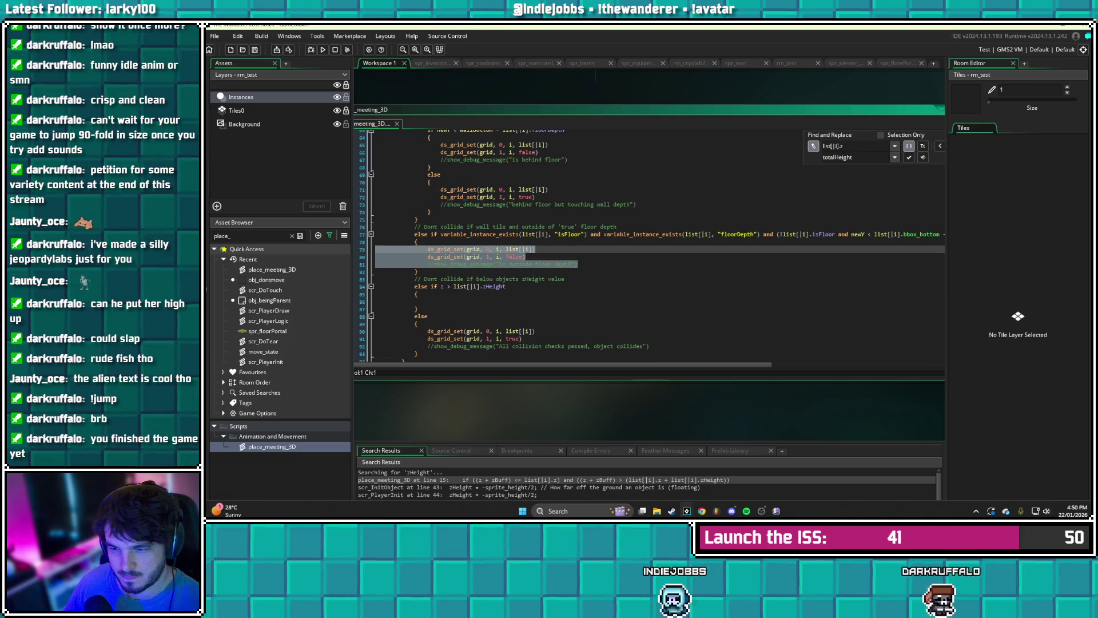
pyautogui.hotkey('ctrl', 'c')
pyautogui.click(479, 301)
pyautogui.hotkey('ctrl', 'v')
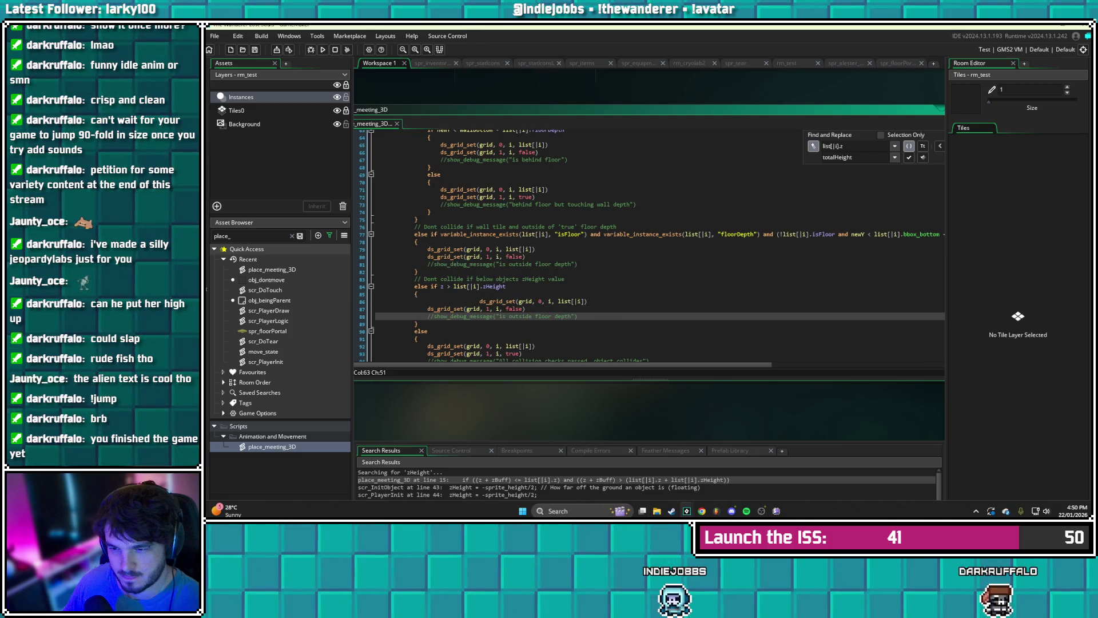
pyautogui.click(480, 301)
pyautogui.press('BackSpace')
pyautogui.press('BackSpace')
pyautogui.press('BackSpace')
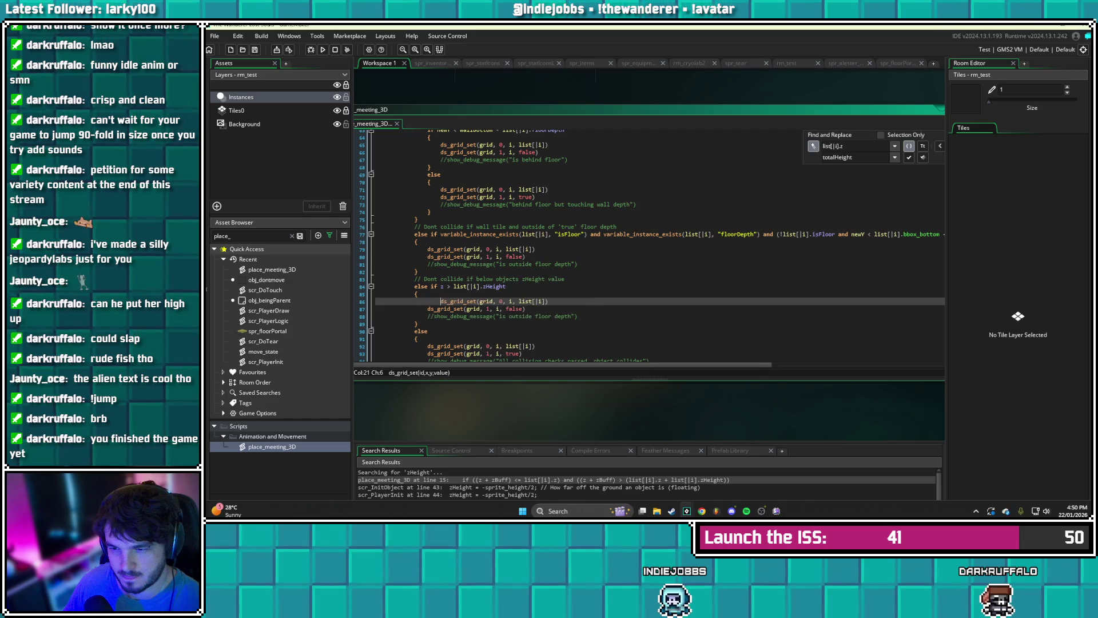
# - Change the pasted debug message wording to 'objects height in space'
pyautogui.click(487, 308)
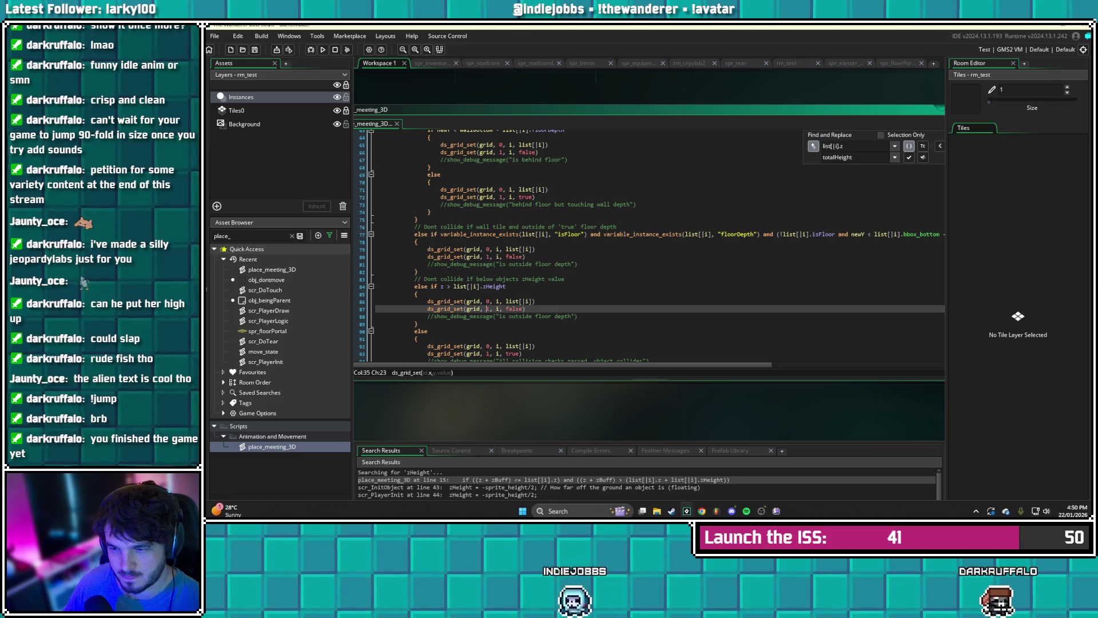
pyautogui.click(496, 316)
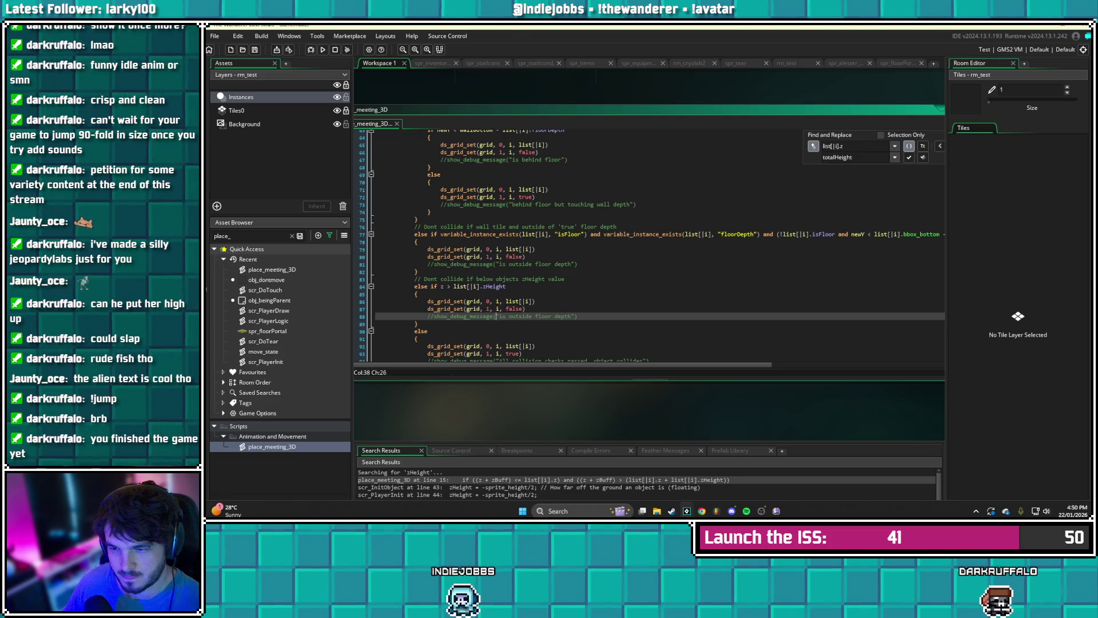
pyautogui.click(550, 317)
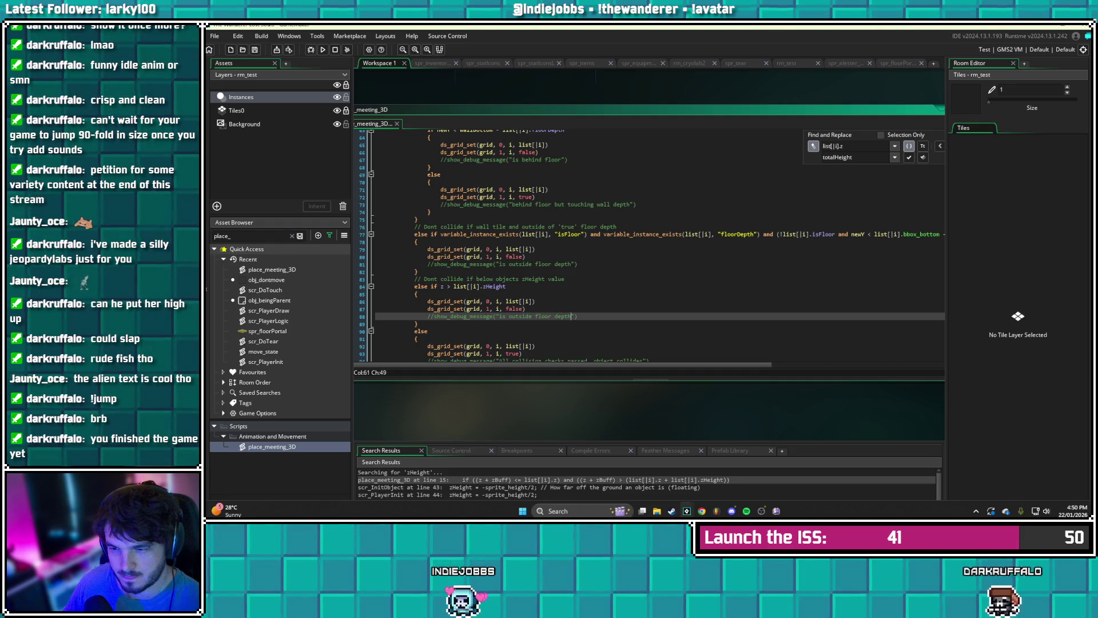
pyautogui.press('BackSpace')
pyautogui.press('BackSpace')
pyautogui.press('BackSpace')
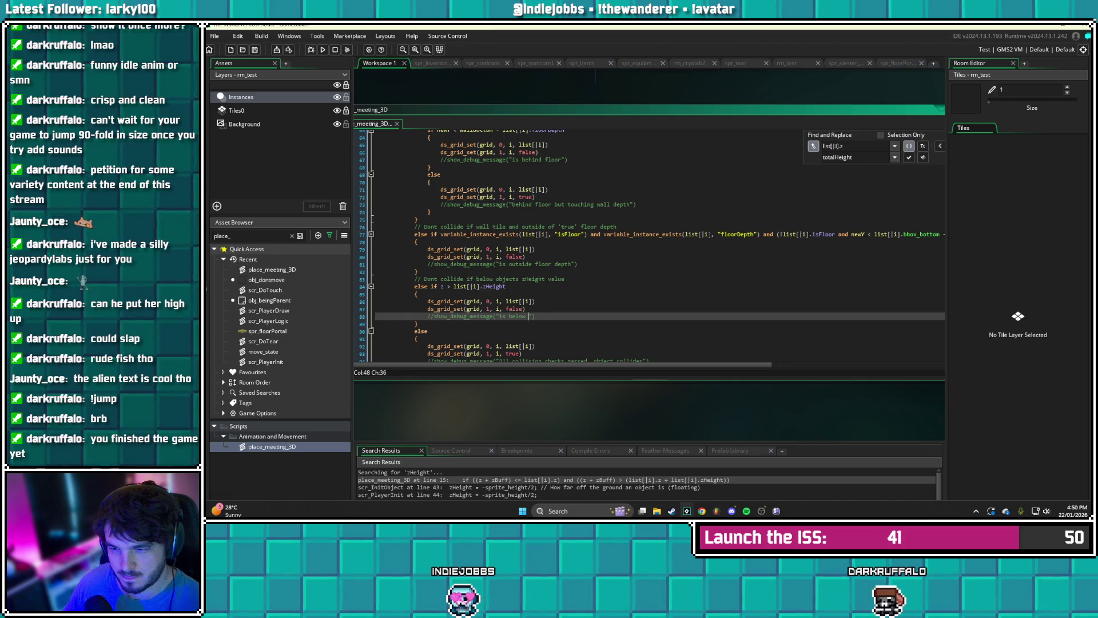
pyautogui.write('objects ')
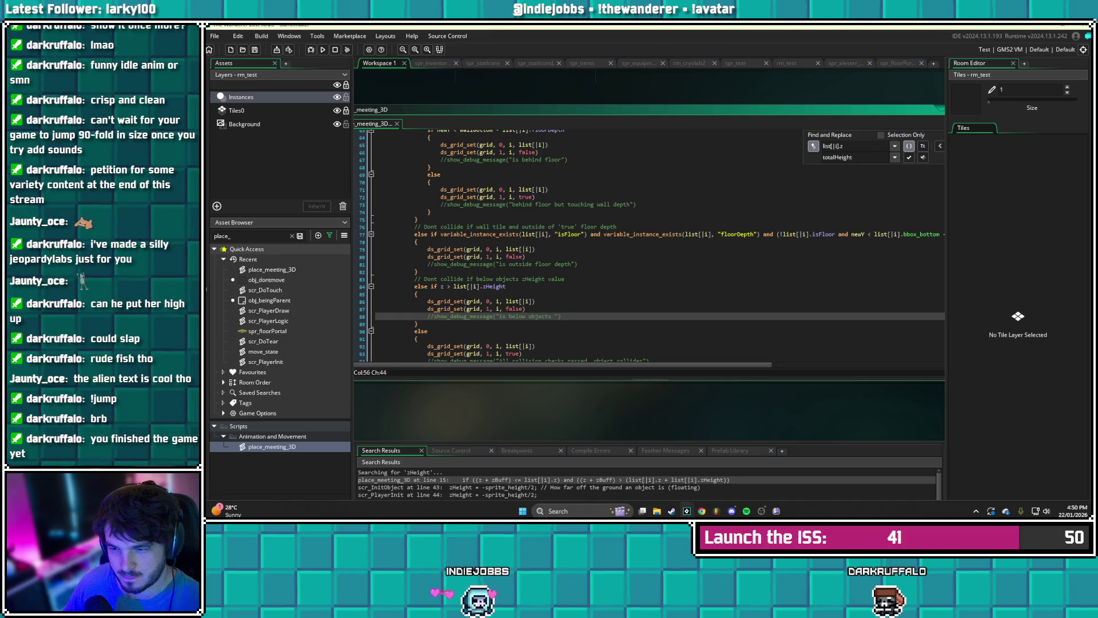
pyautogui.write('height in s')
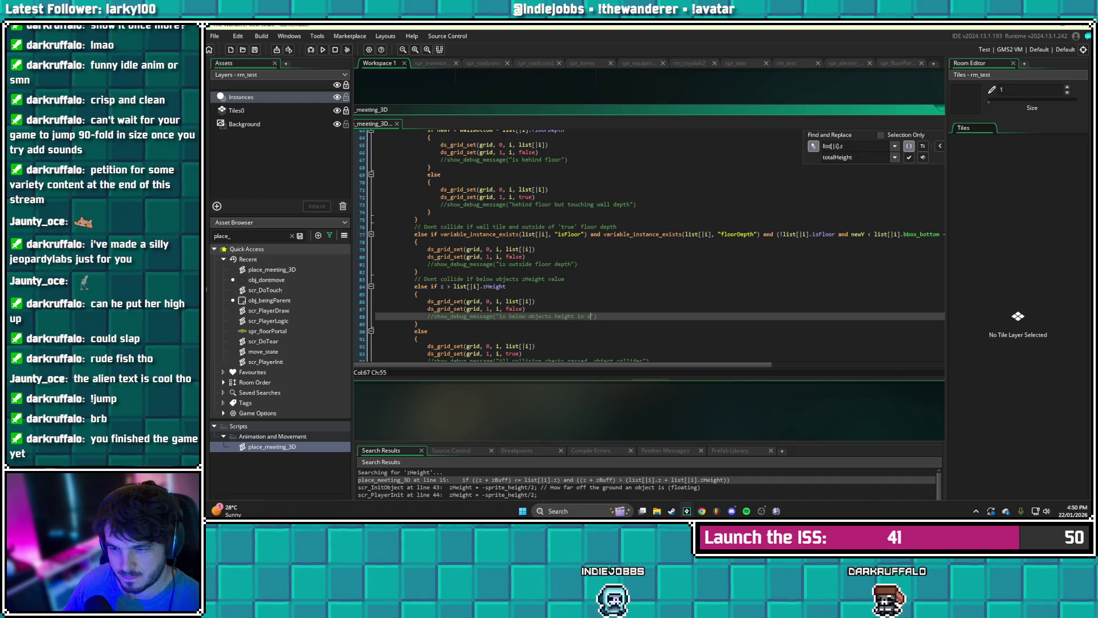
pyautogui.write('pace')
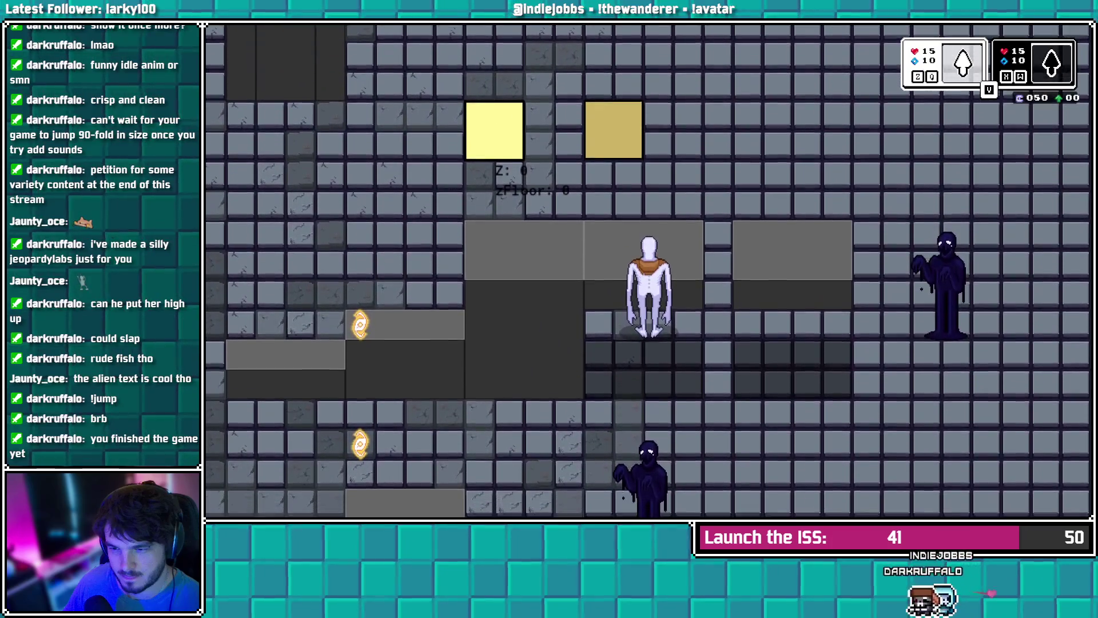
# - Walk the character behind and then in front of the grey ledge
pyautogui.press('Up')
pyautogui.press('Left')
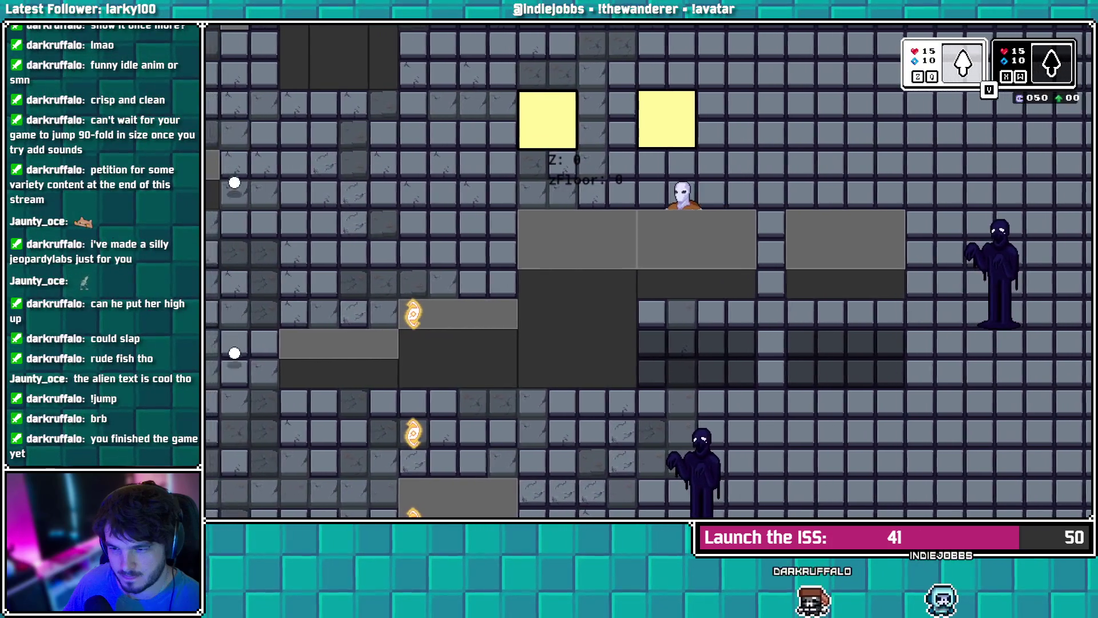
pyautogui.press('Up')
pyautogui.press('Right')
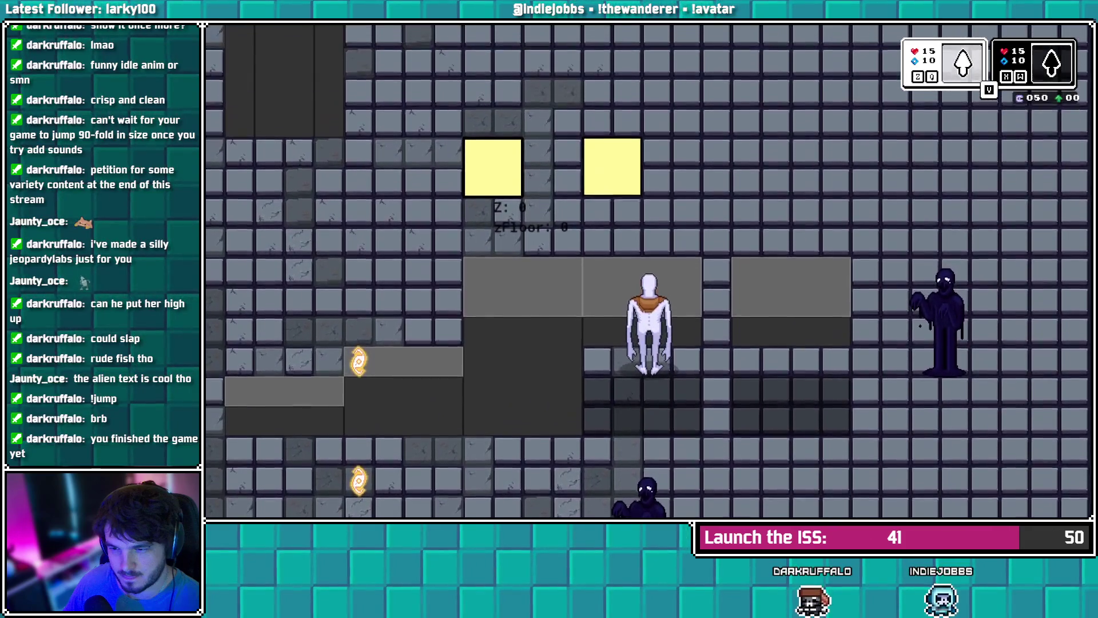
pyautogui.press('Down')
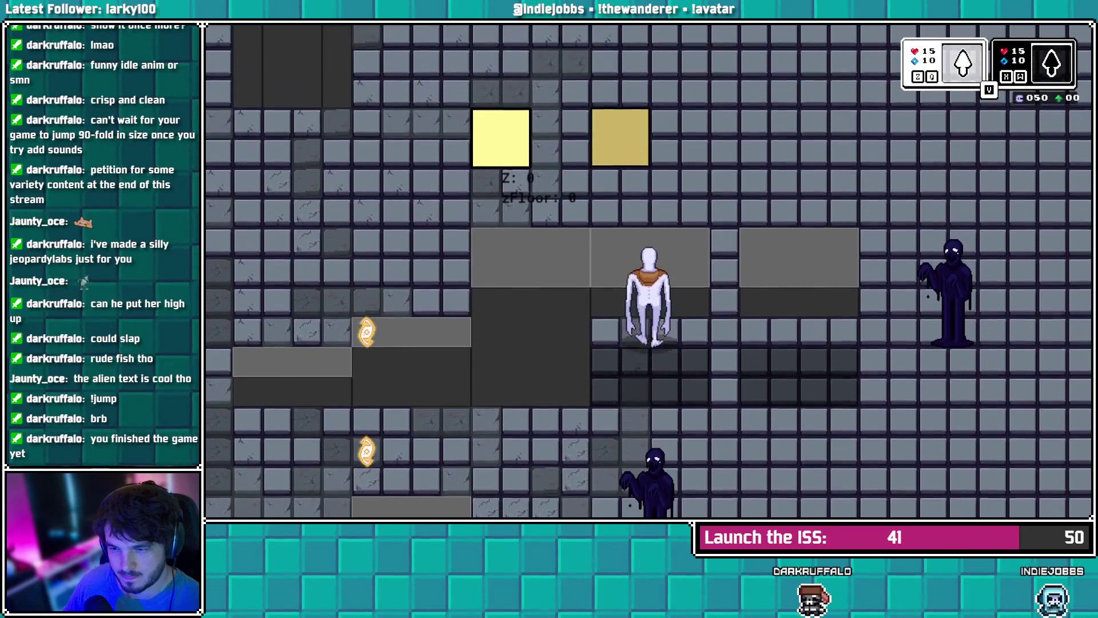
pyautogui.press('Up')
pyautogui.press('Right')
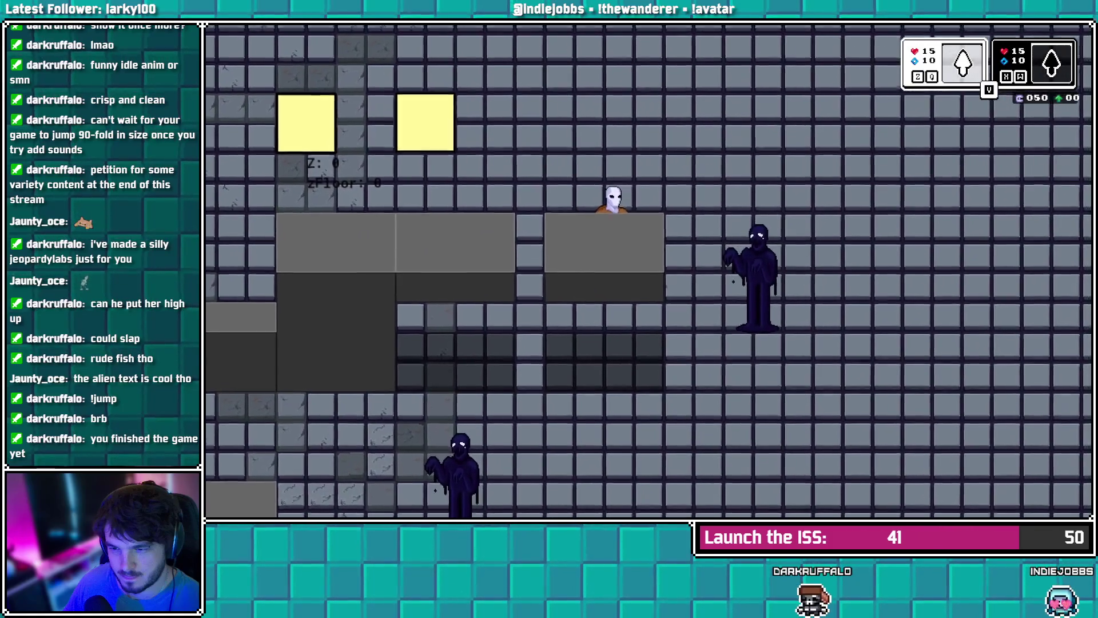
pyautogui.press('Down')
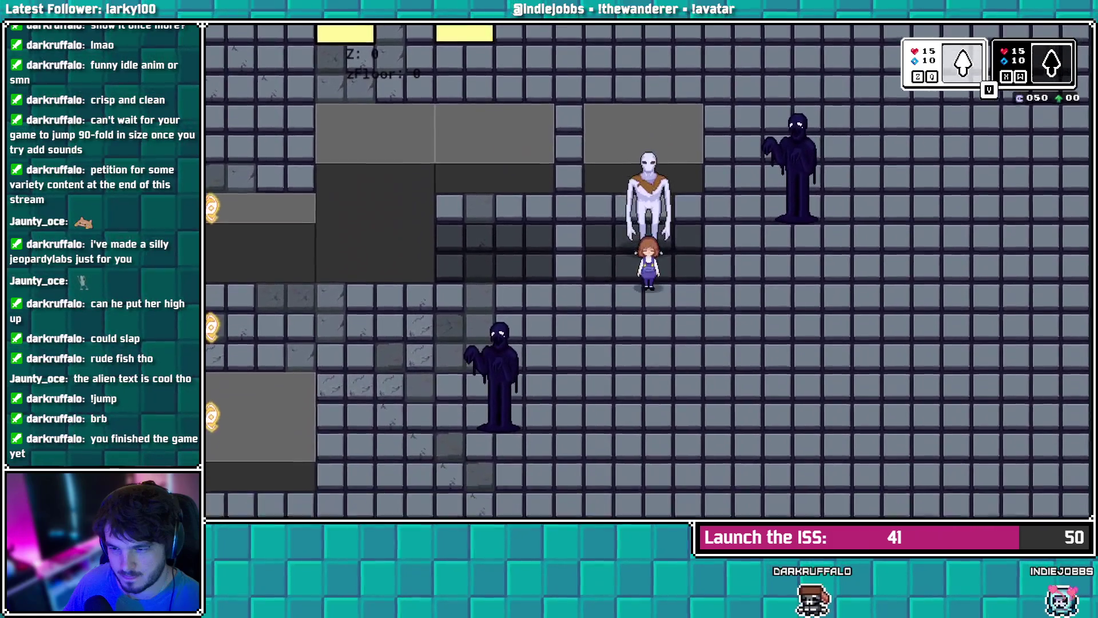
# - Climb onto the grey ledge, walk along its top, and step off the edge
pyautogui.press('Up')
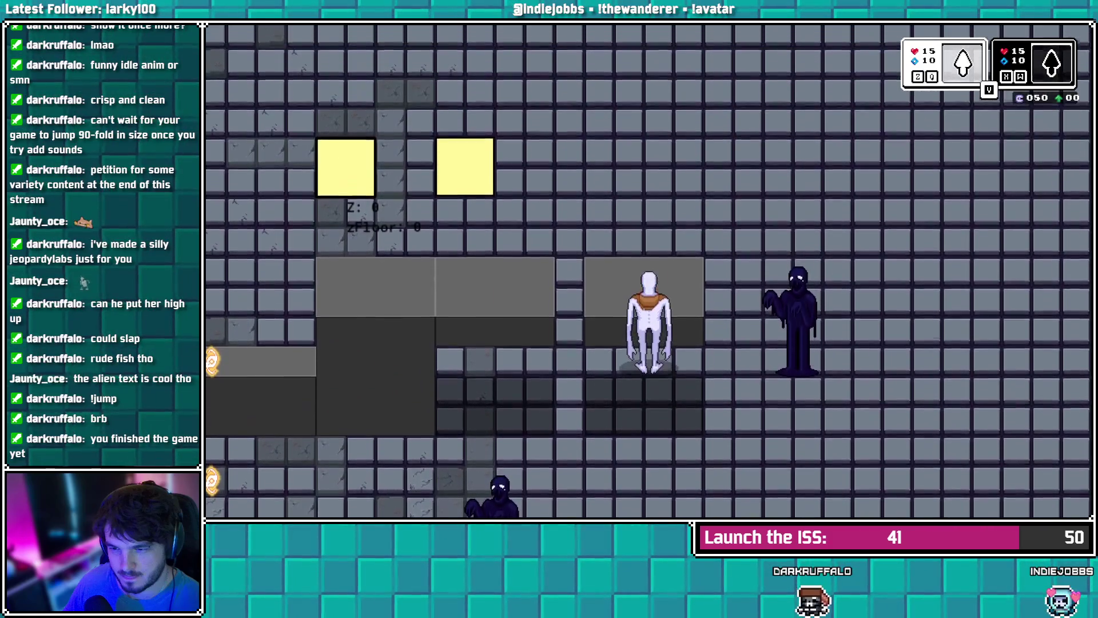
pyautogui.press('Left')
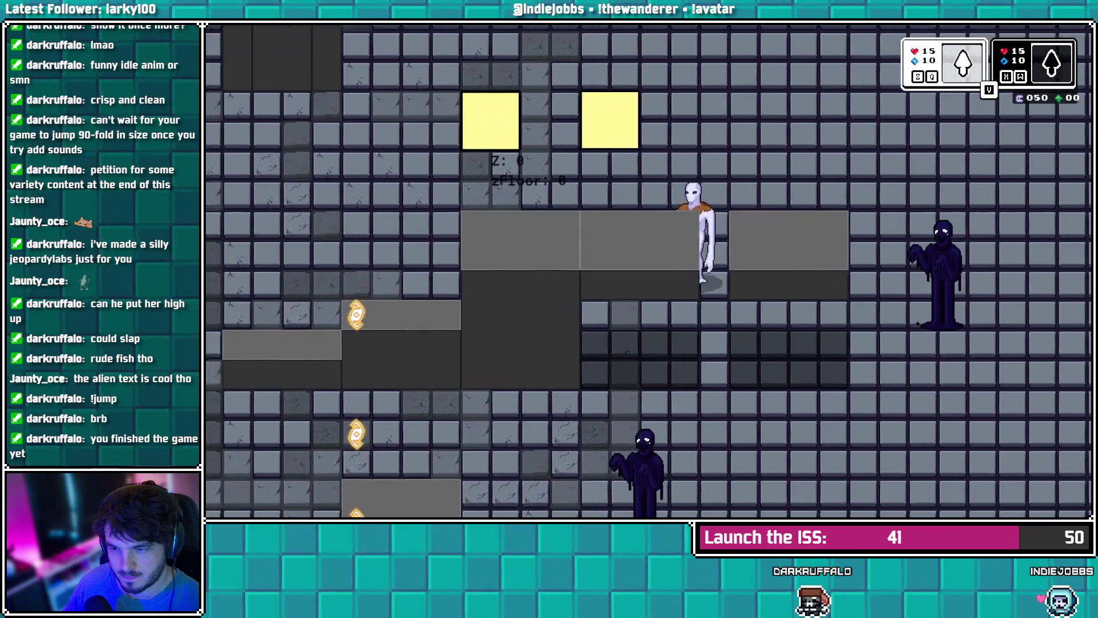
pyautogui.press('Down')
pyautogui.press('Left')
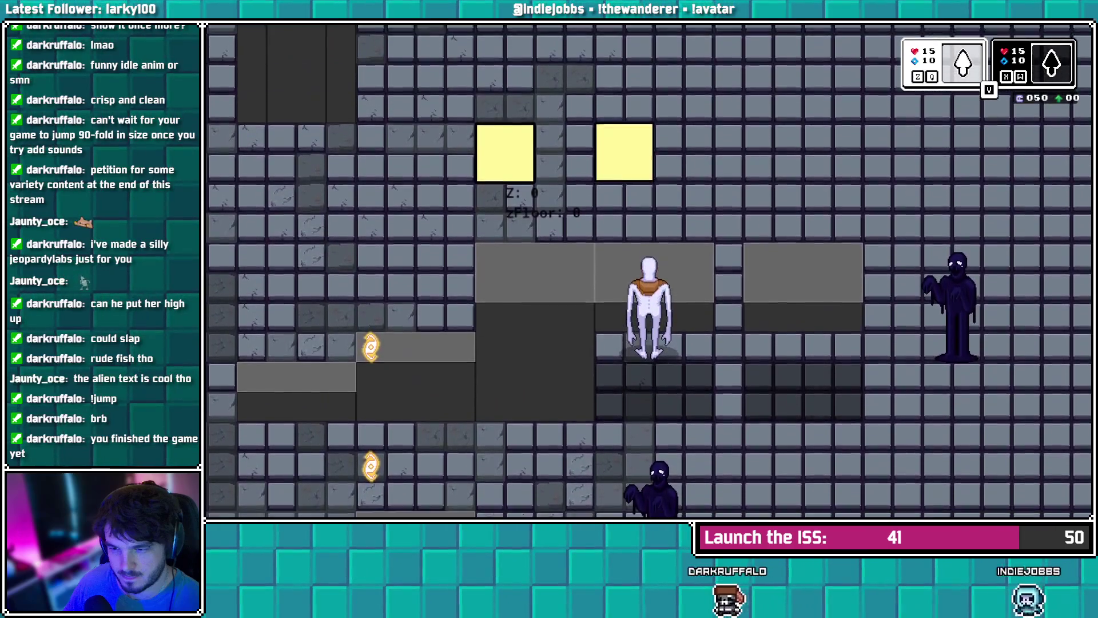
pyautogui.press('Up')
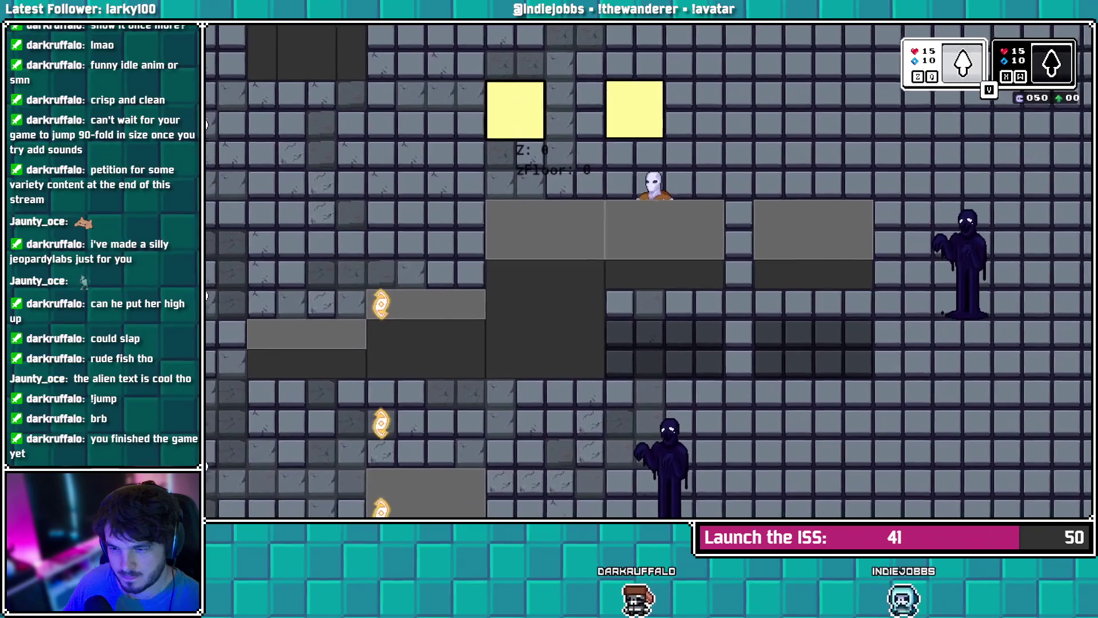
pyautogui.press('Right')
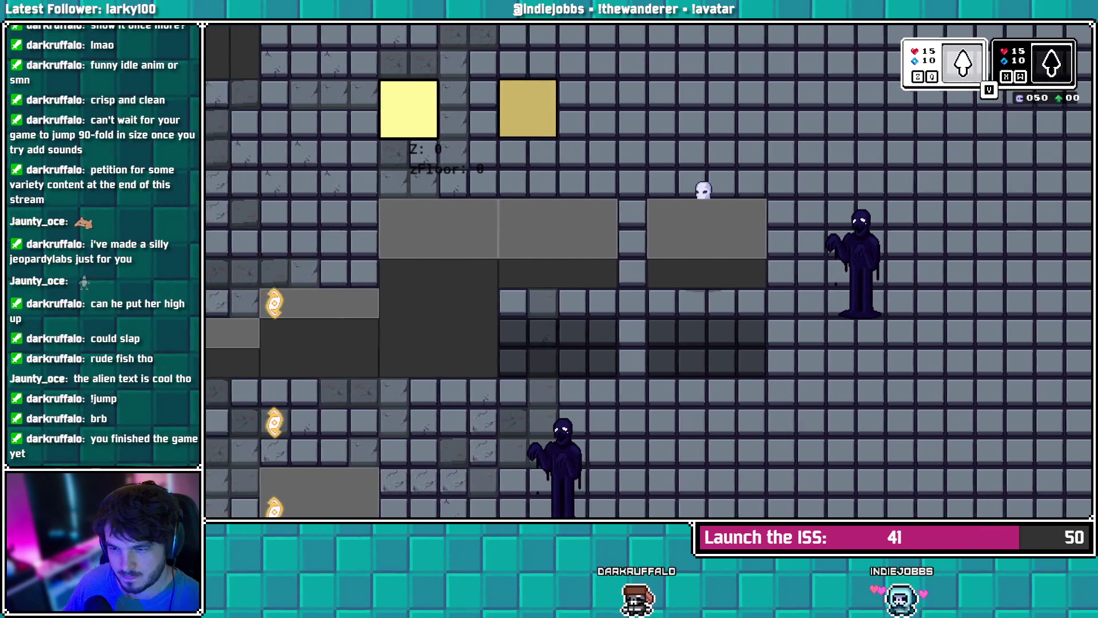
pyautogui.press('Left')
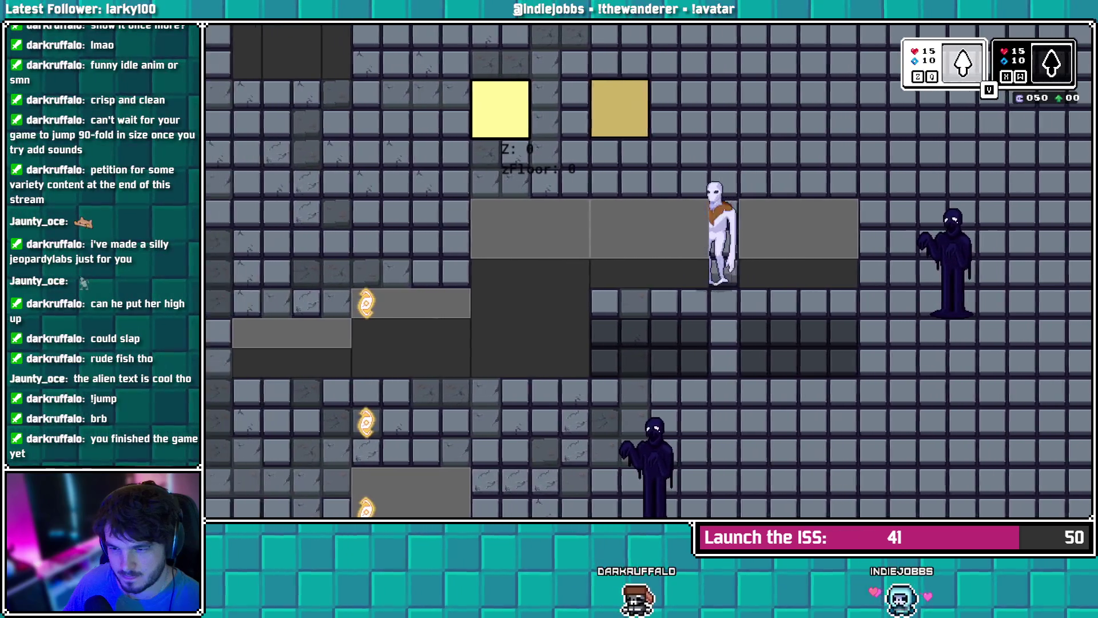
pyautogui.press('Down')
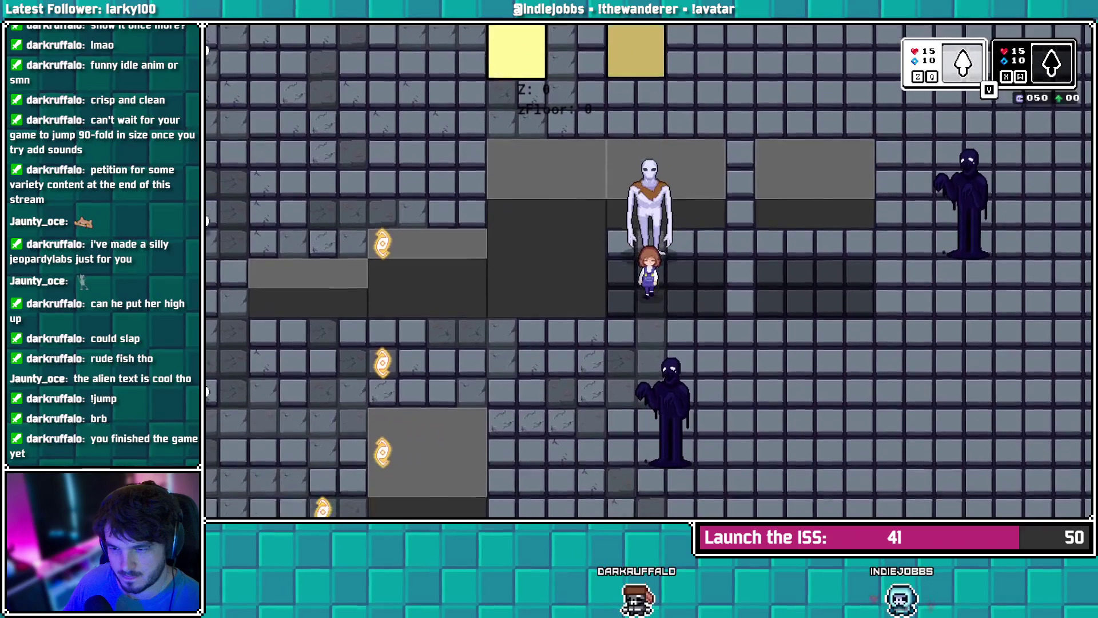
# - Drop in front of the ledge, climb back on, and walk left past the following girl
pyautogui.press('Up')
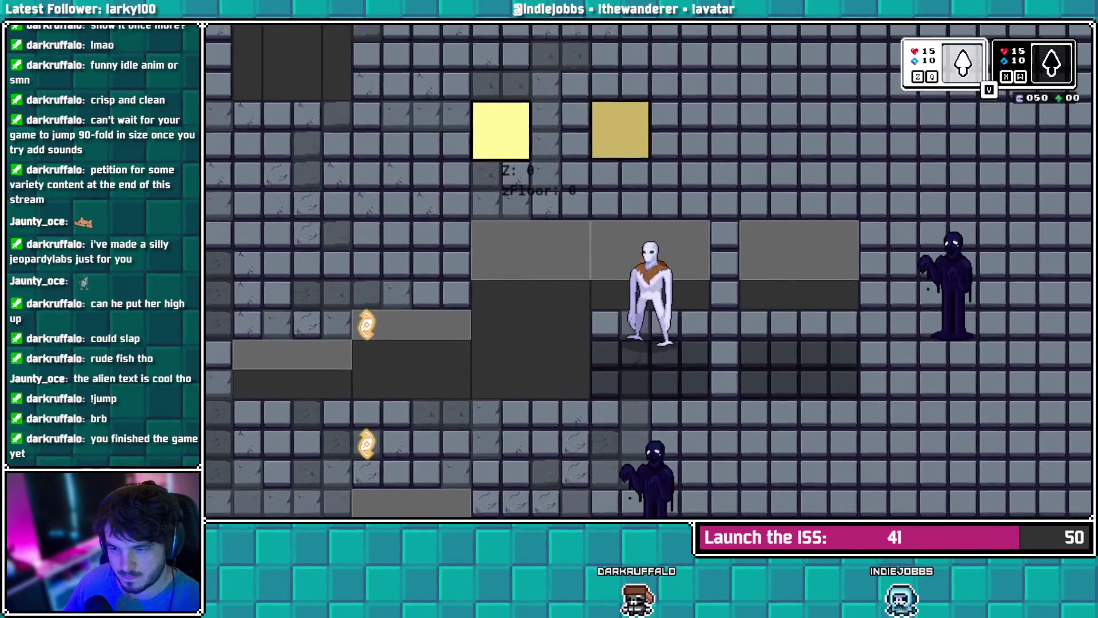
pyautogui.press('Down')
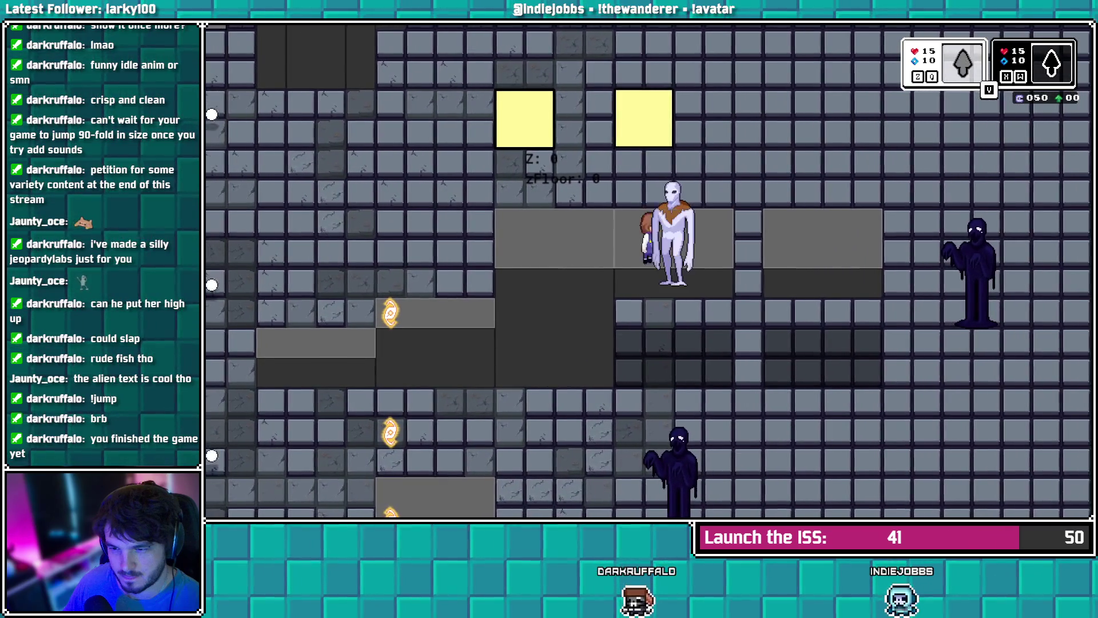
pyautogui.press('Right')
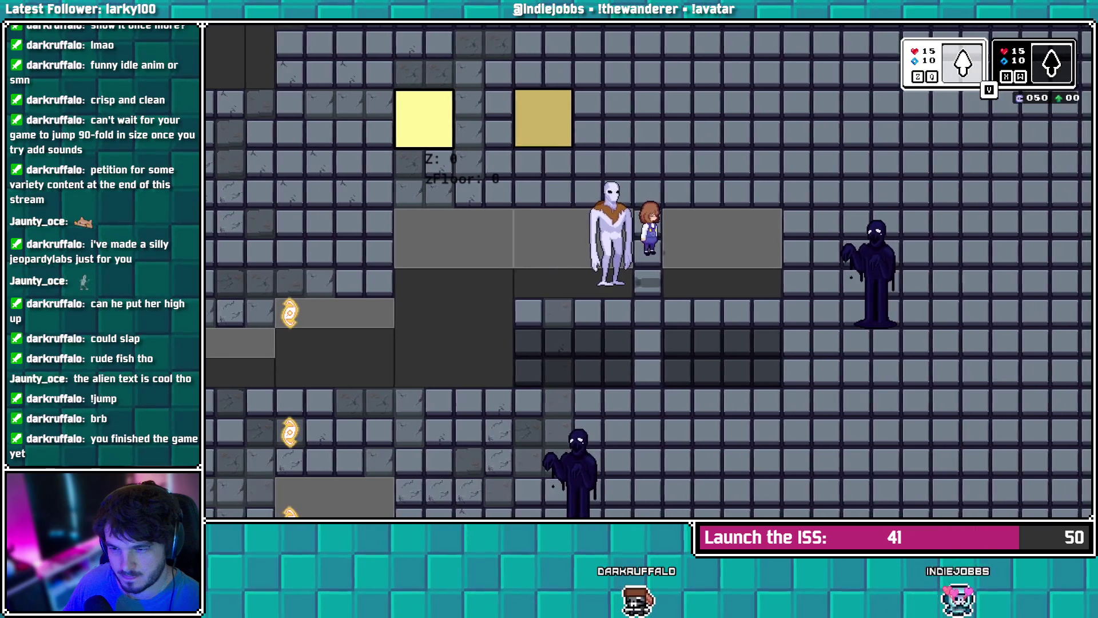
pyautogui.press('Down')
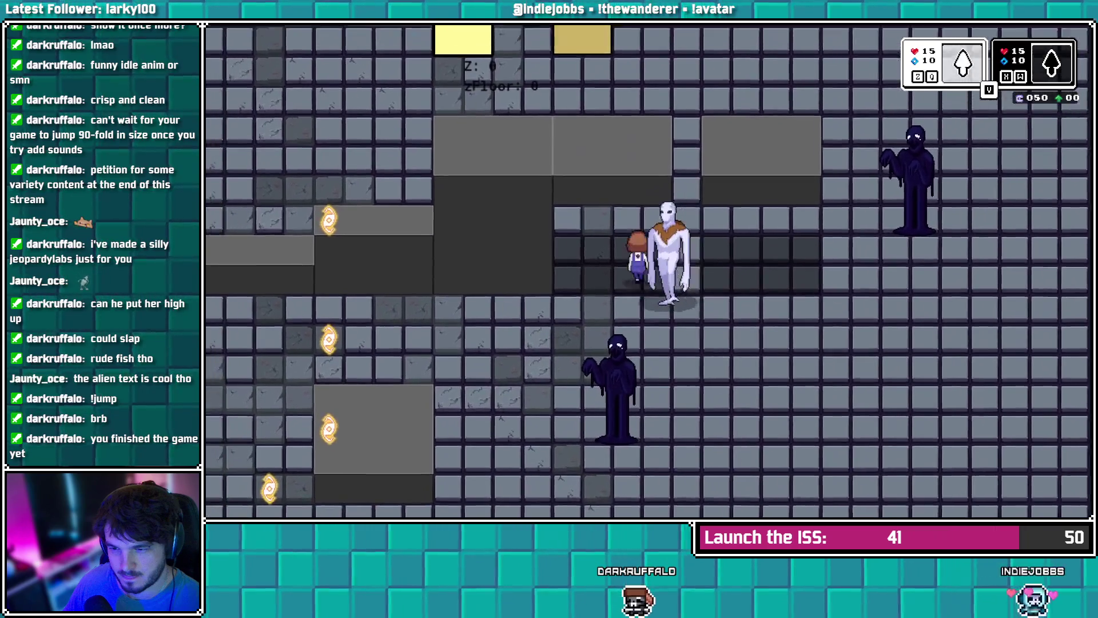
pyautogui.press('Up')
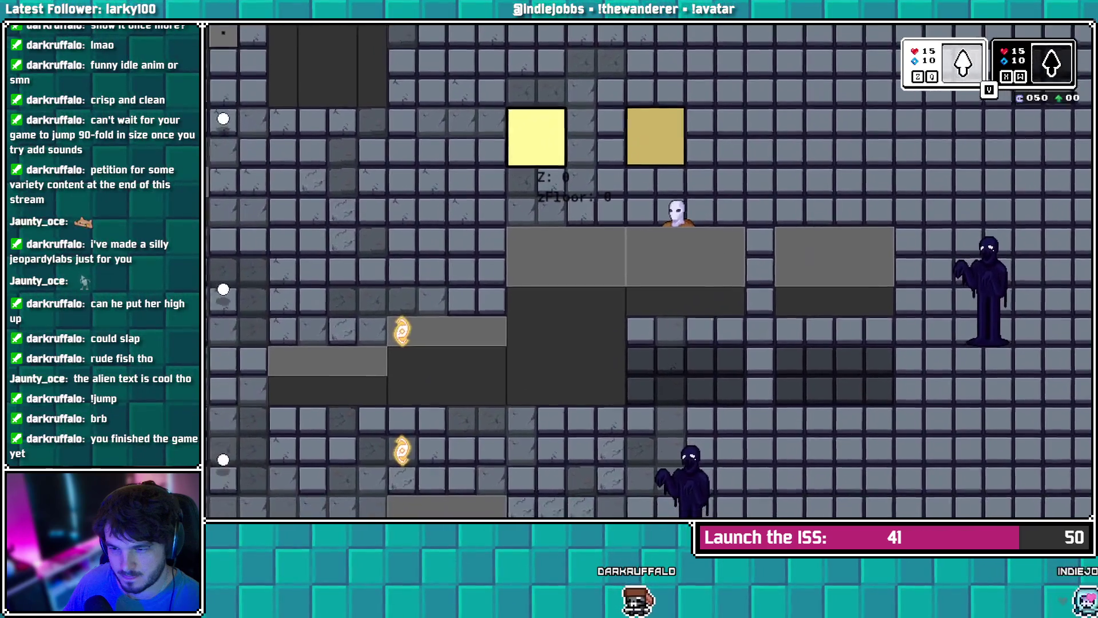
pyautogui.press('Left')
pyautogui.press('Right')
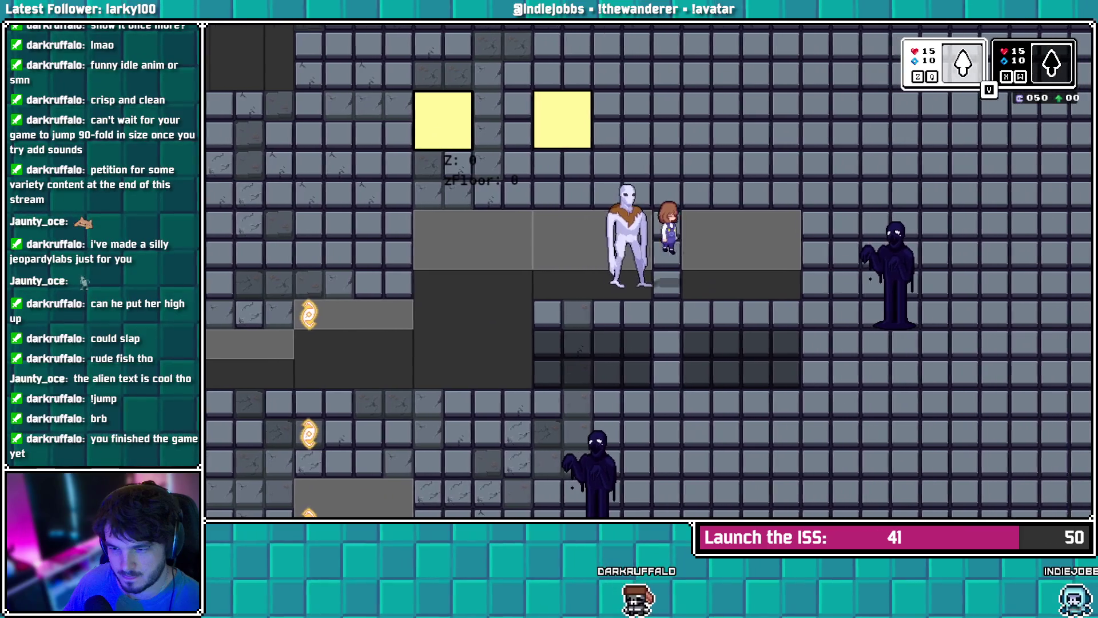
pyautogui.press('Left')
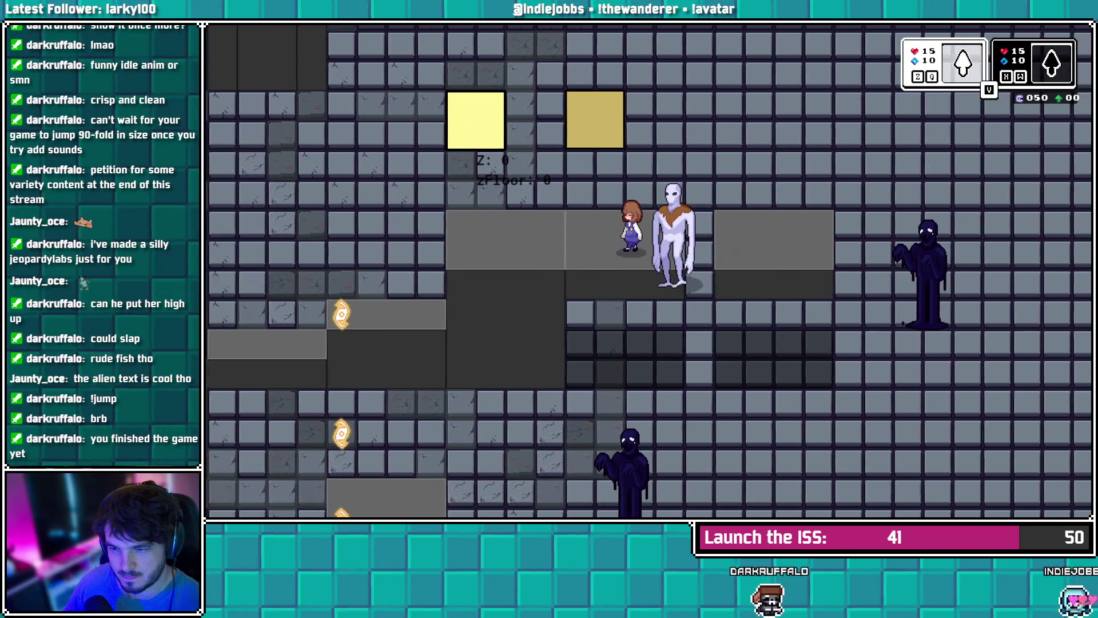
pyautogui.press('Left')
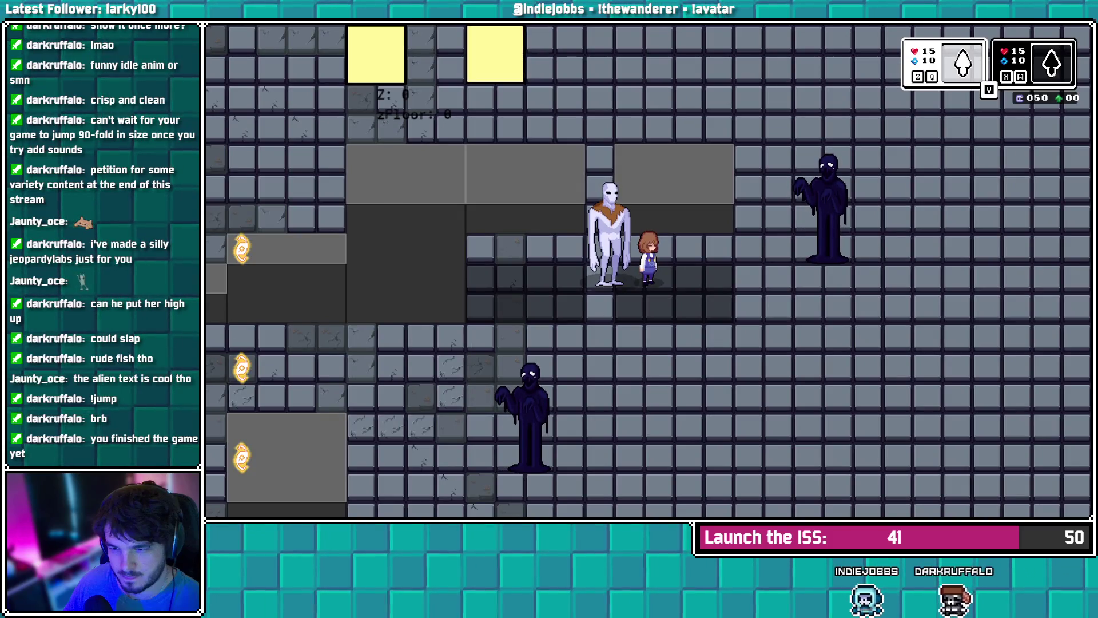
# - Close the game and scroll through place_meeting_3D to review the new zHeight branch
pyautogui.hotkey('alt', 'Tab')
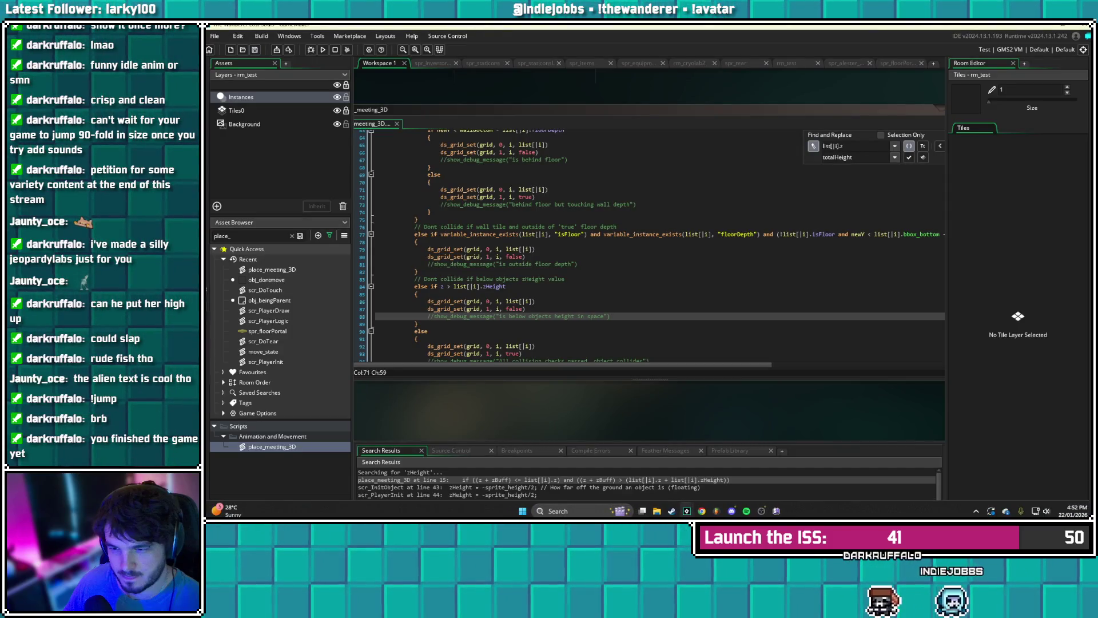
pyautogui.scroll(-2, 577, 246)
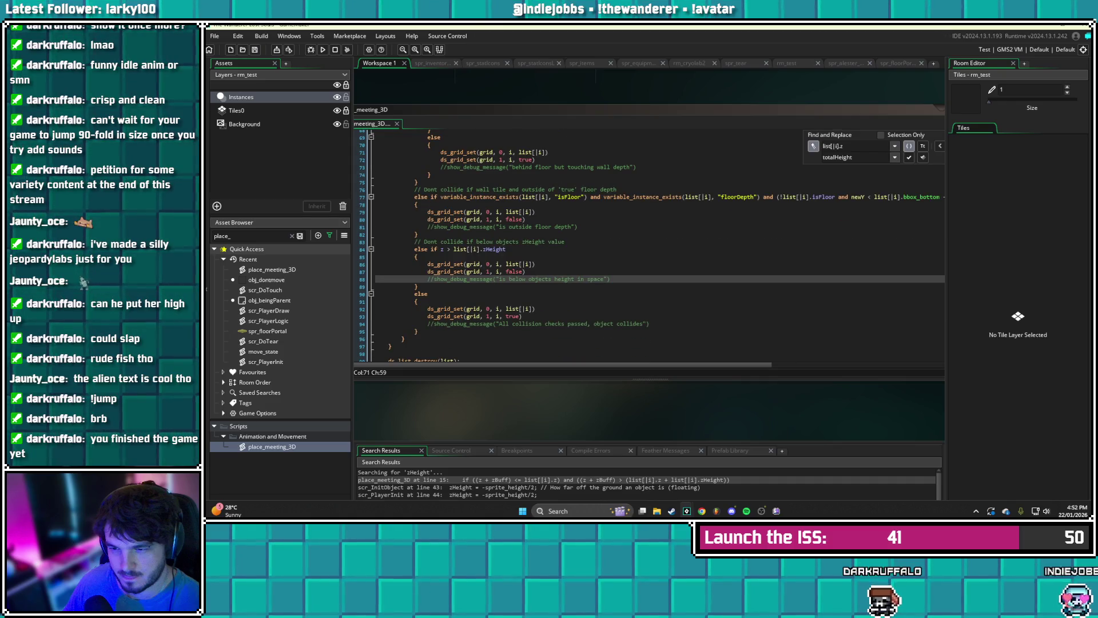
pyautogui.scroll(4, 578, 246)
pyautogui.scroll(3, 578, 246)
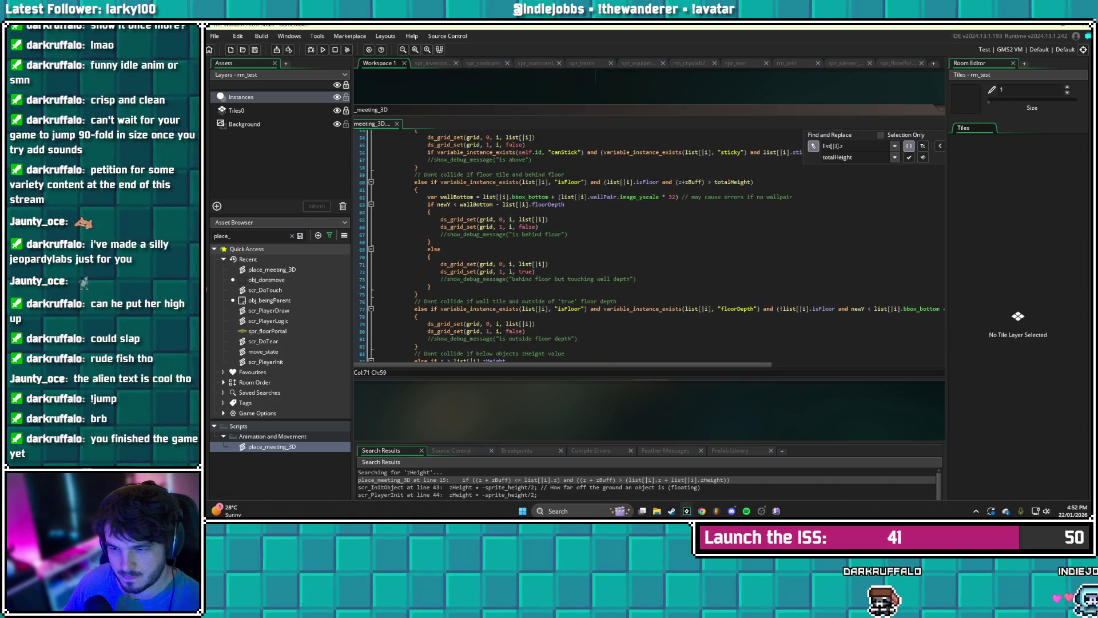
pyautogui.scroll(-6, 578, 246)
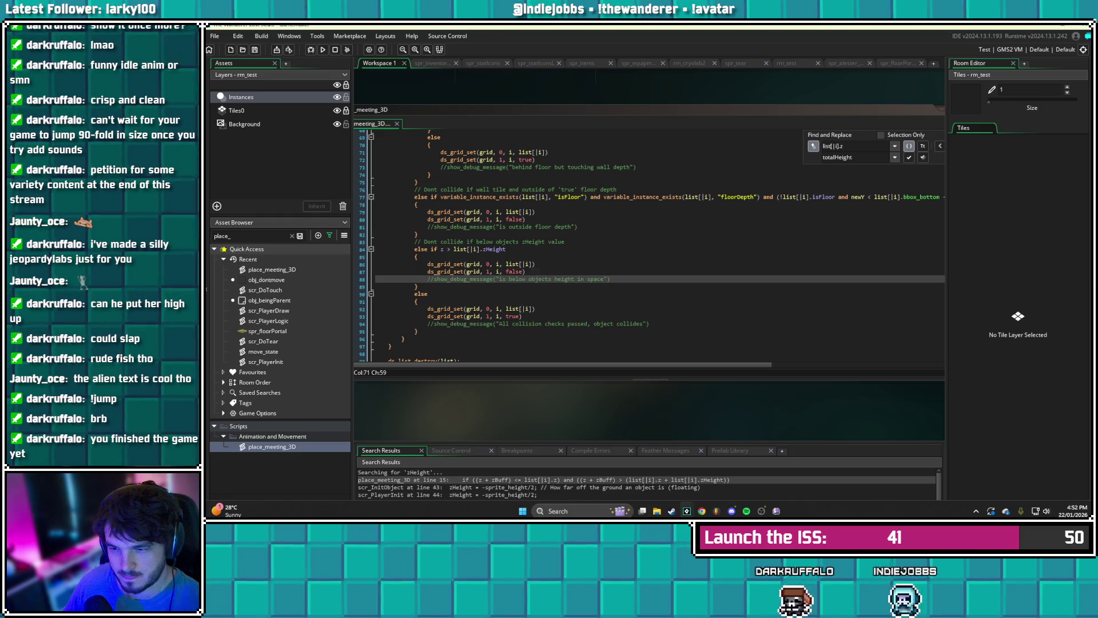
pyautogui.scroll(2, 649, 246)
pyautogui.scroll(-2, 652, 246)
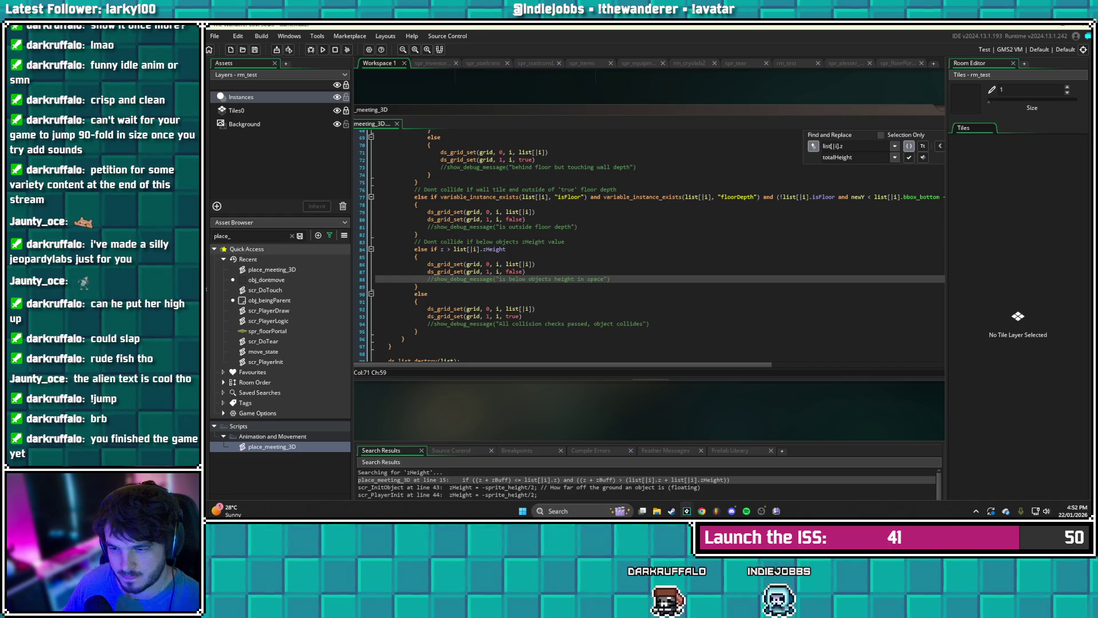
# - Move the below-zHeight check and its comment to the top of the else branch
pyautogui.moveTo(421, 286); pyautogui.dragTo(375, 250)
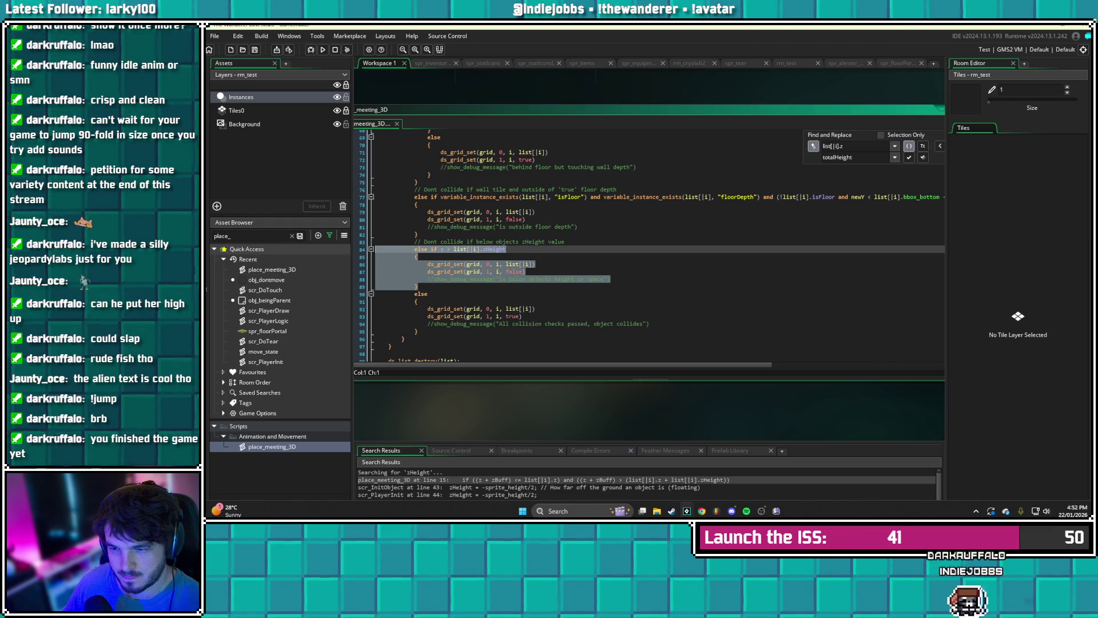
pyautogui.hotkey('shift', 'Up')
pyautogui.press('Delete')
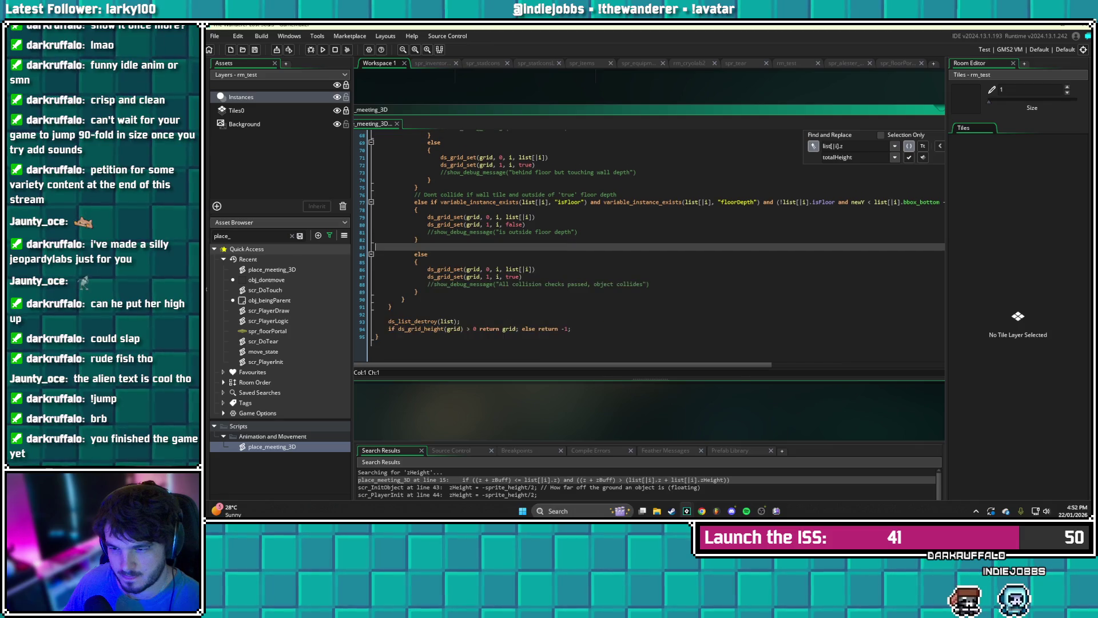
pyautogui.scroll(9, 649, 246)
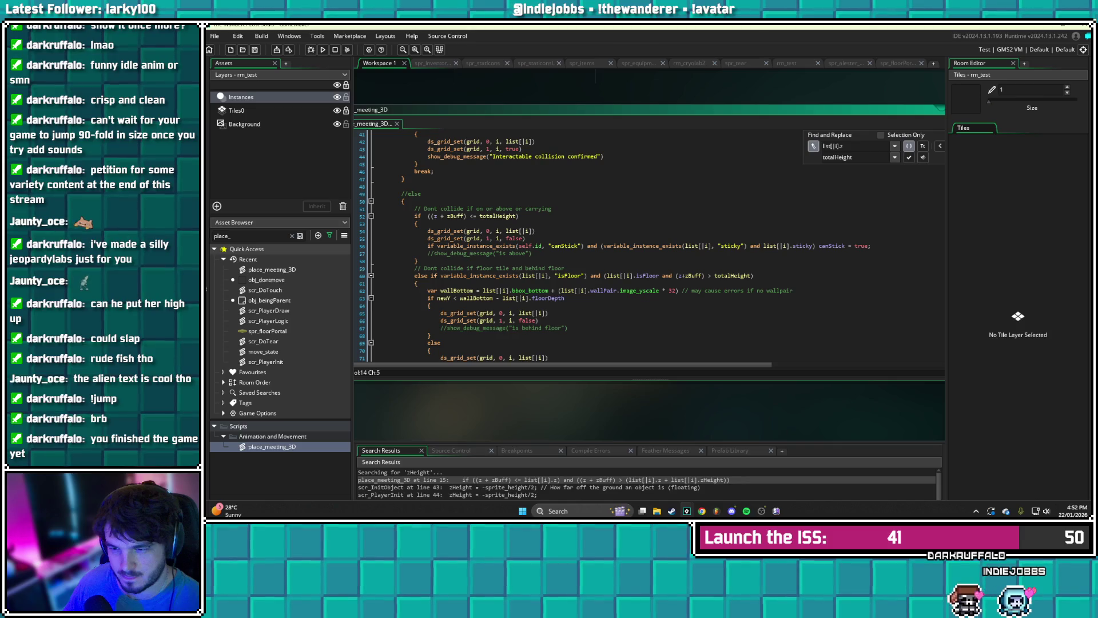
pyautogui.click(405, 201)
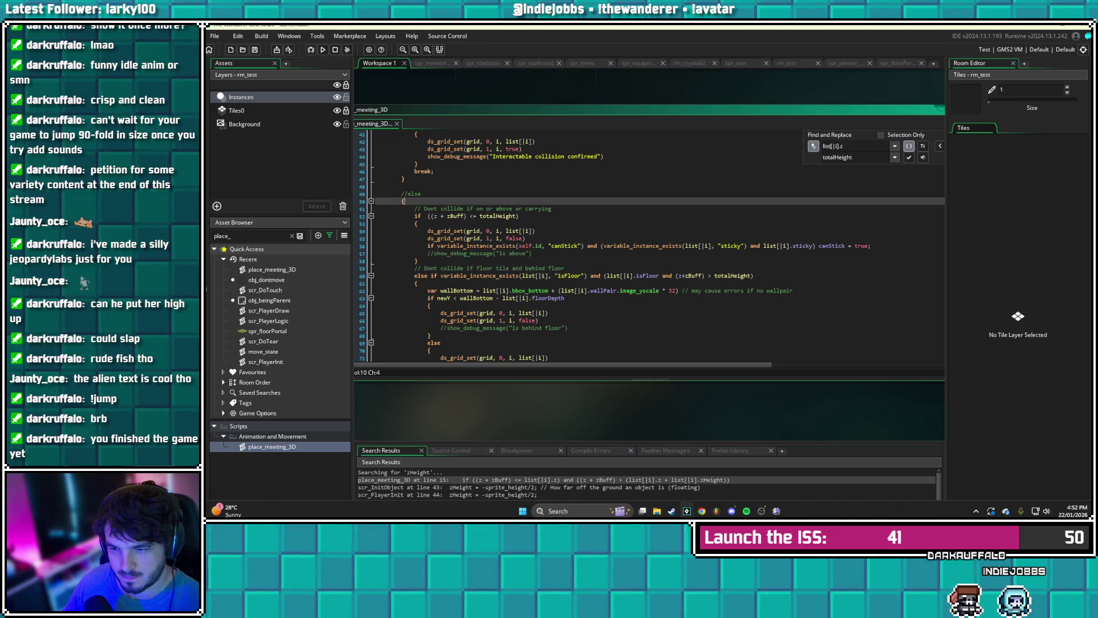
pyautogui.hotkey('ctrl', 'v')
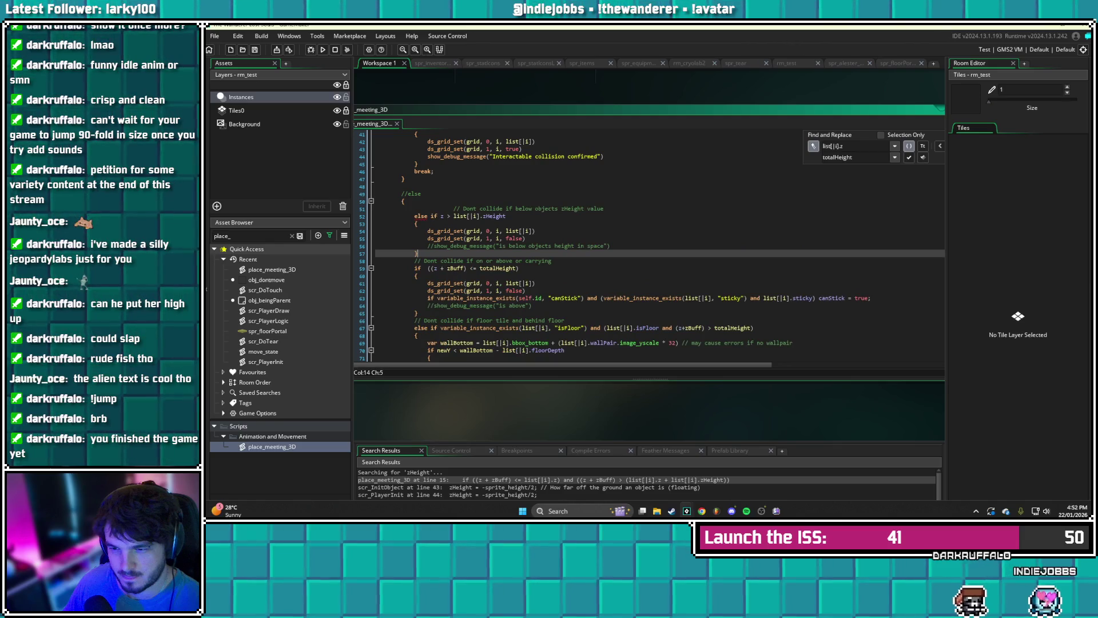
# - Fix the moved block's indentation, make it a plain if, and prefix the totalHeight check with 'else'
pyautogui.click(453, 208)
pyautogui.press('BackSpace')
pyautogui.press('BackSpace')
pyautogui.press('BackSpace')
pyautogui.click(424, 216)
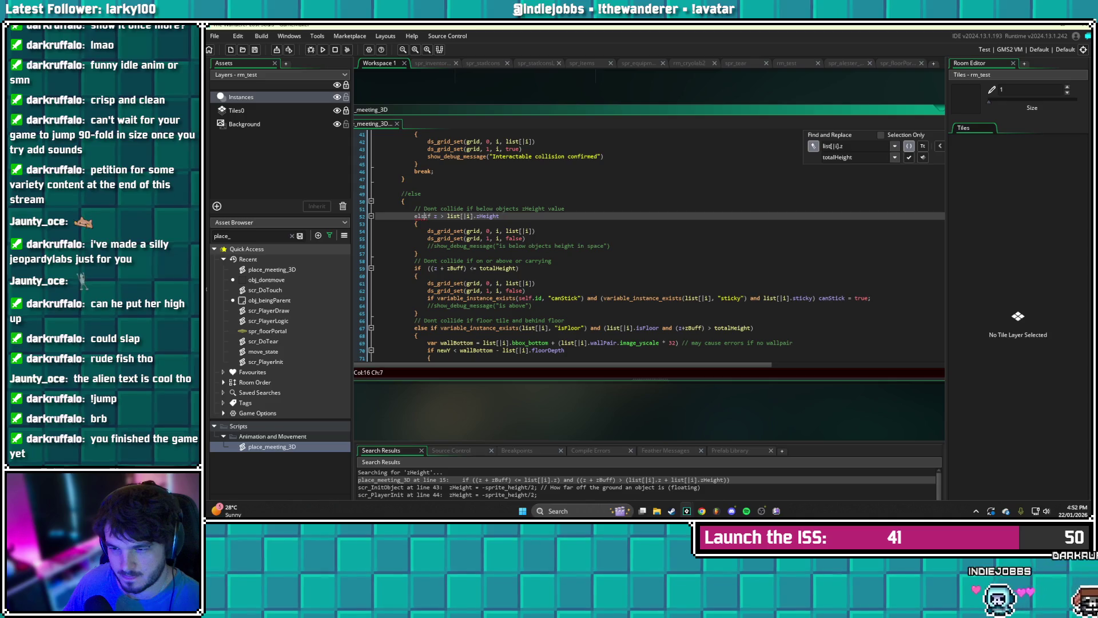
pyautogui.press('BackSpace')
pyautogui.press('BackSpace')
pyautogui.press('BackSpace')
pyautogui.click(434, 245)
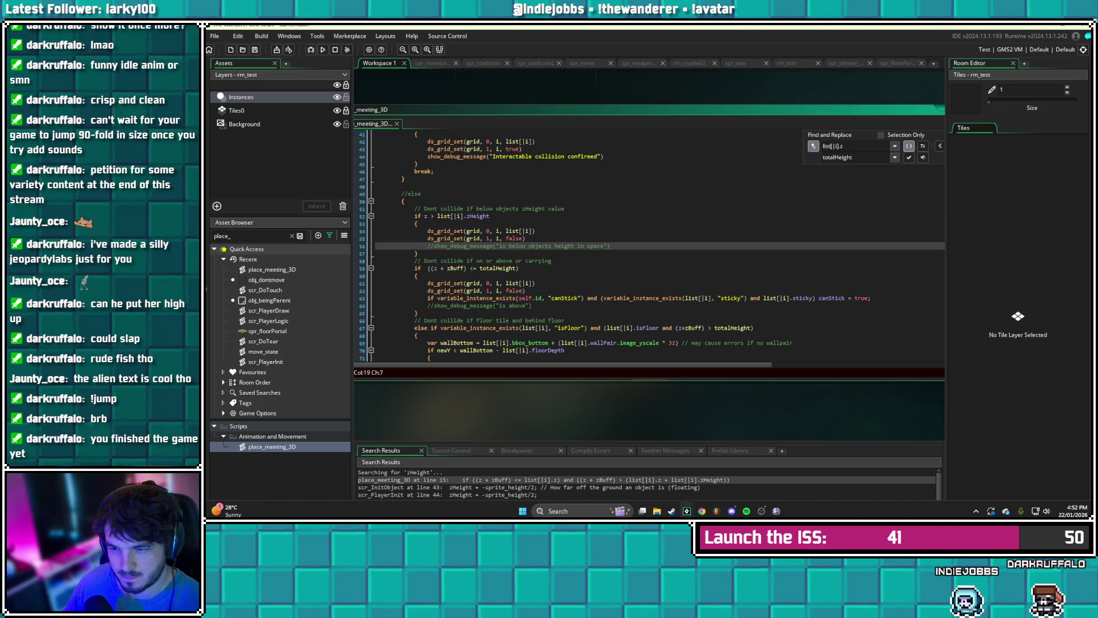
pyautogui.click(415, 268)
pyautogui.write('else')
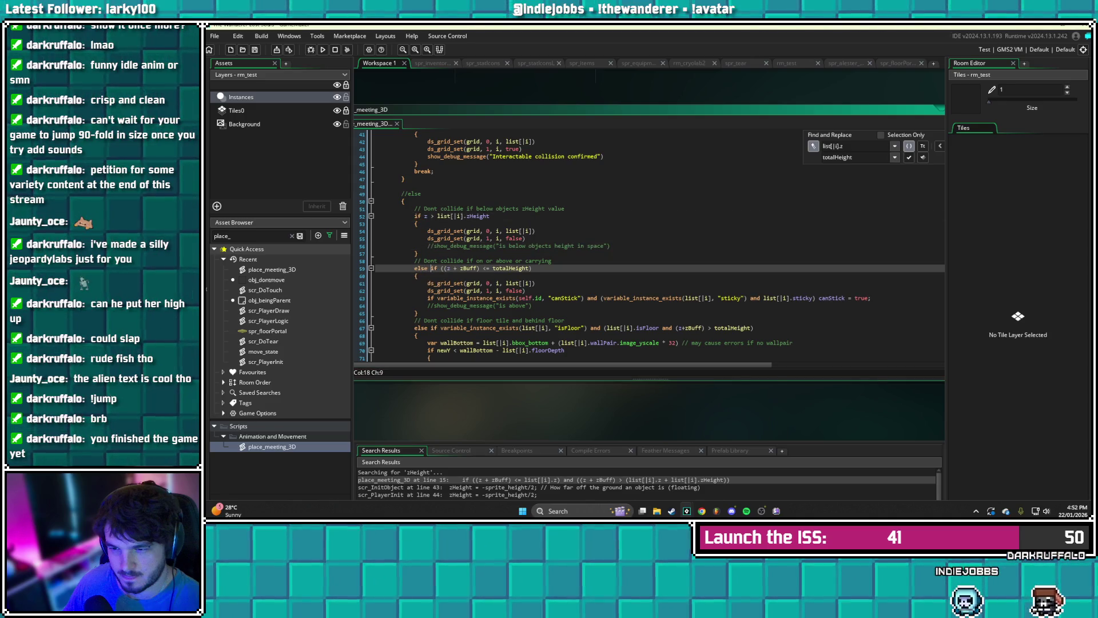
pyautogui.scroll(-3, 629, 246)
pyautogui.scroll(3, 629, 246)
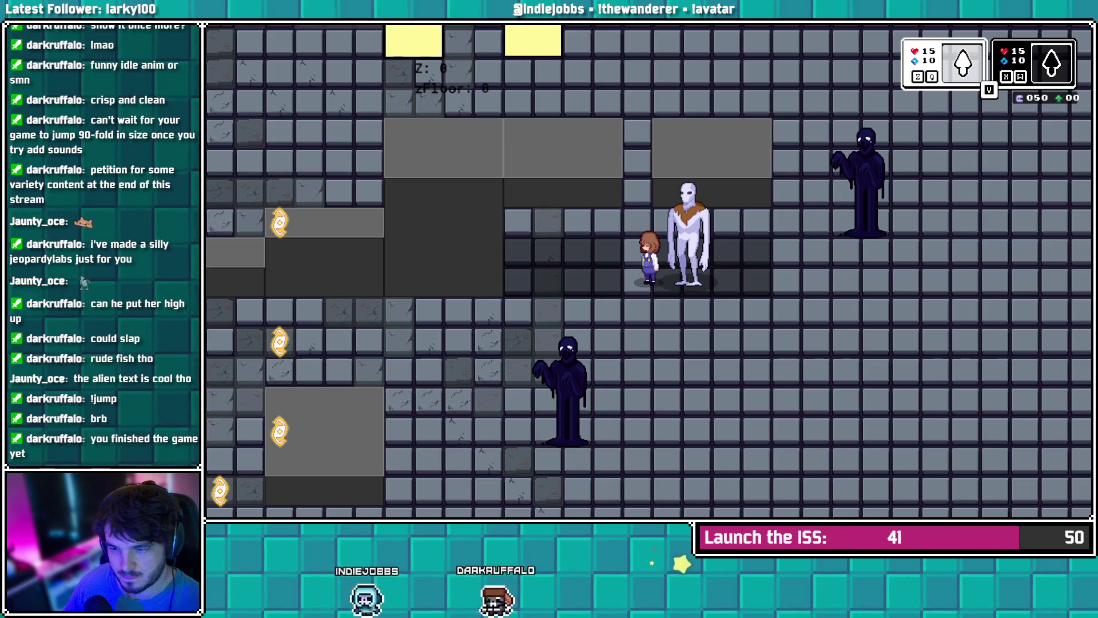
pyautogui.press('Up')
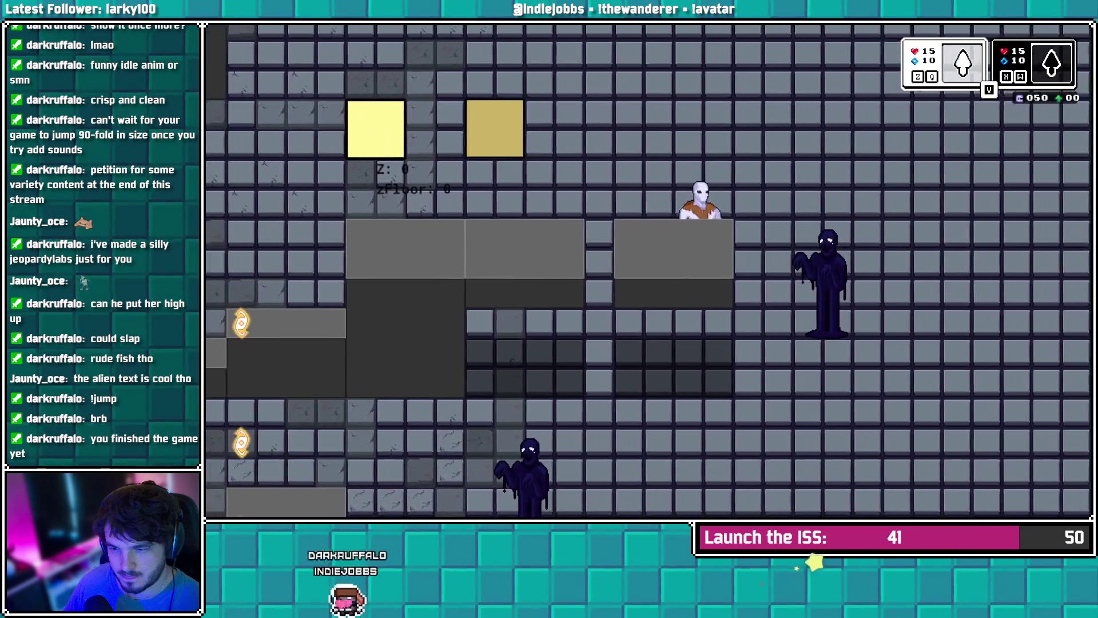
pyautogui.press('Up')
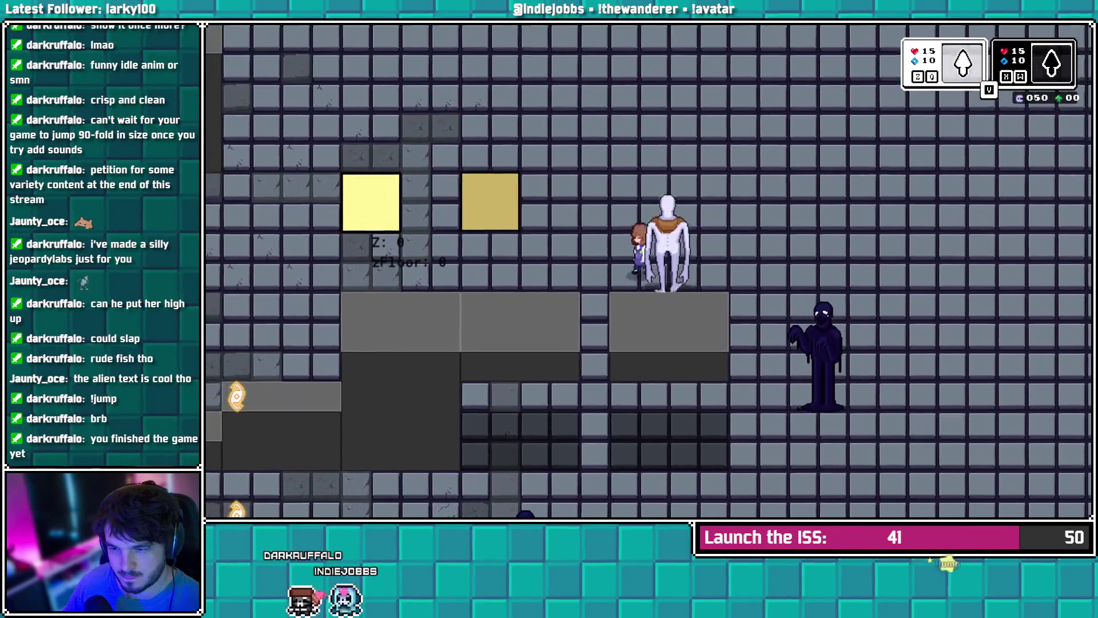
pyautogui.press('Down')
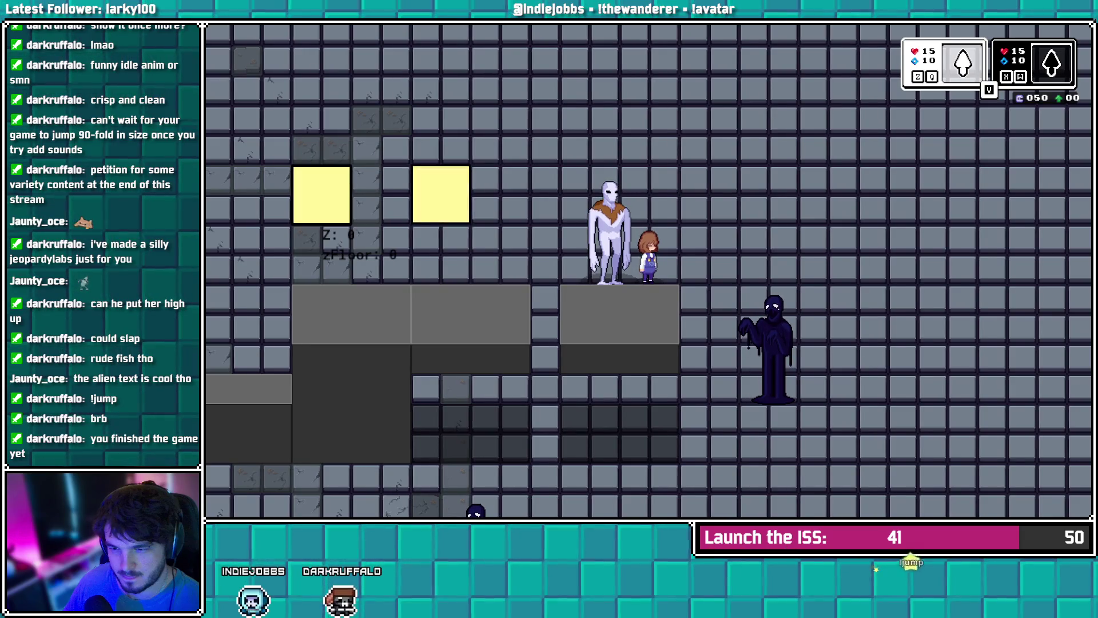
pyautogui.press('Escape')
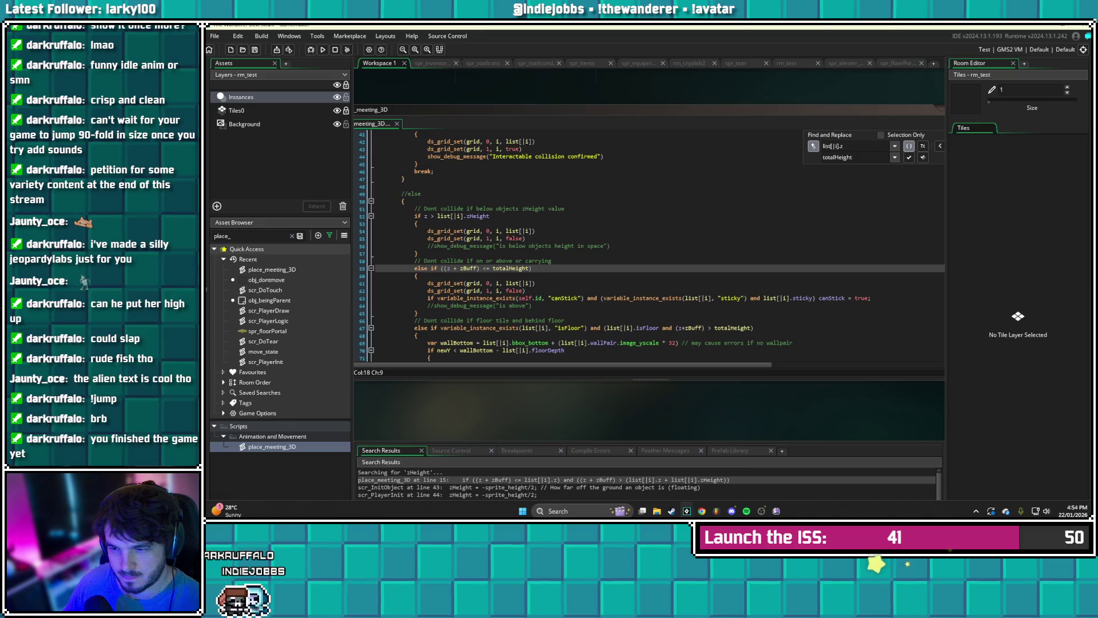
# - Open obj_dontmove, look over its Draw and Step code, then show its Alarm 0 event
pyautogui.scroll(-2, 649, 246)
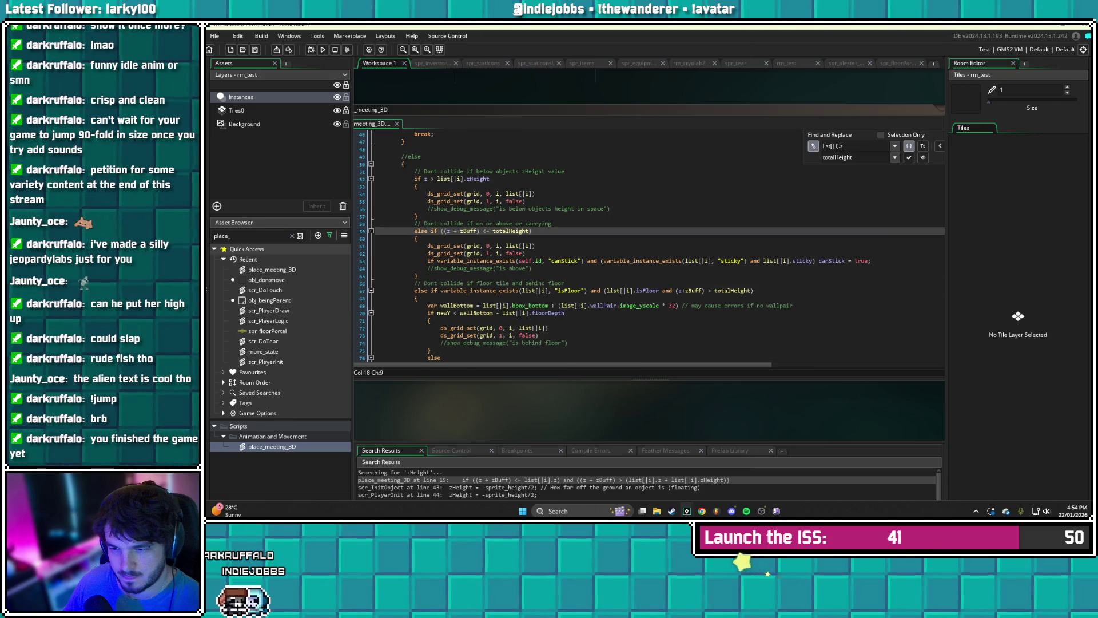
pyautogui.click(642, 291)
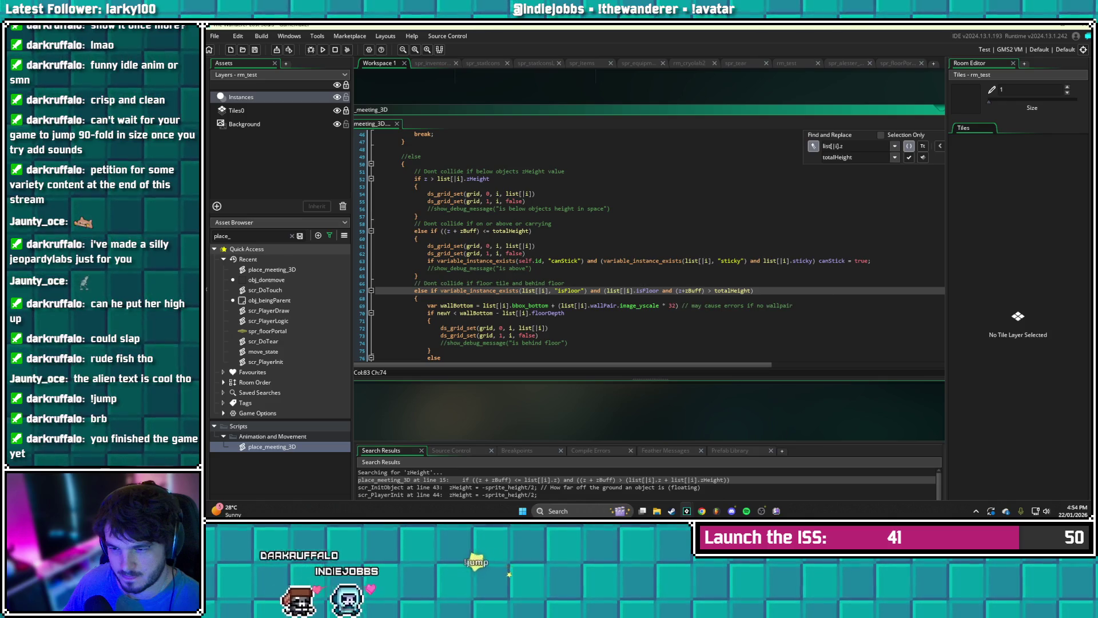
pyautogui.doubleClick(267, 280)
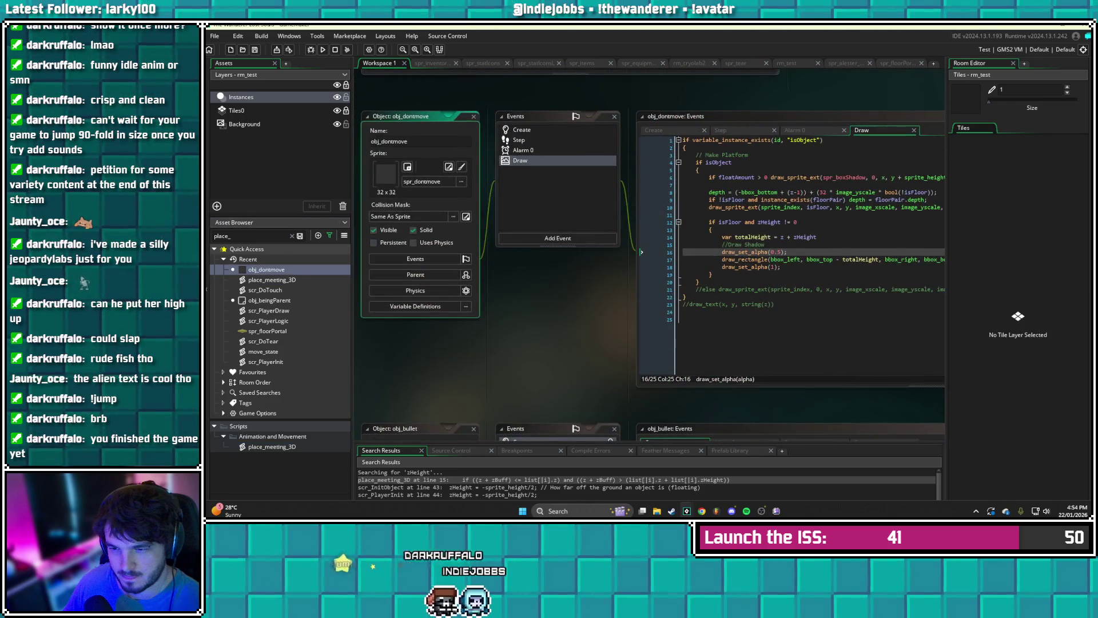
pyautogui.click(612, 259)
pyautogui.click(599, 259)
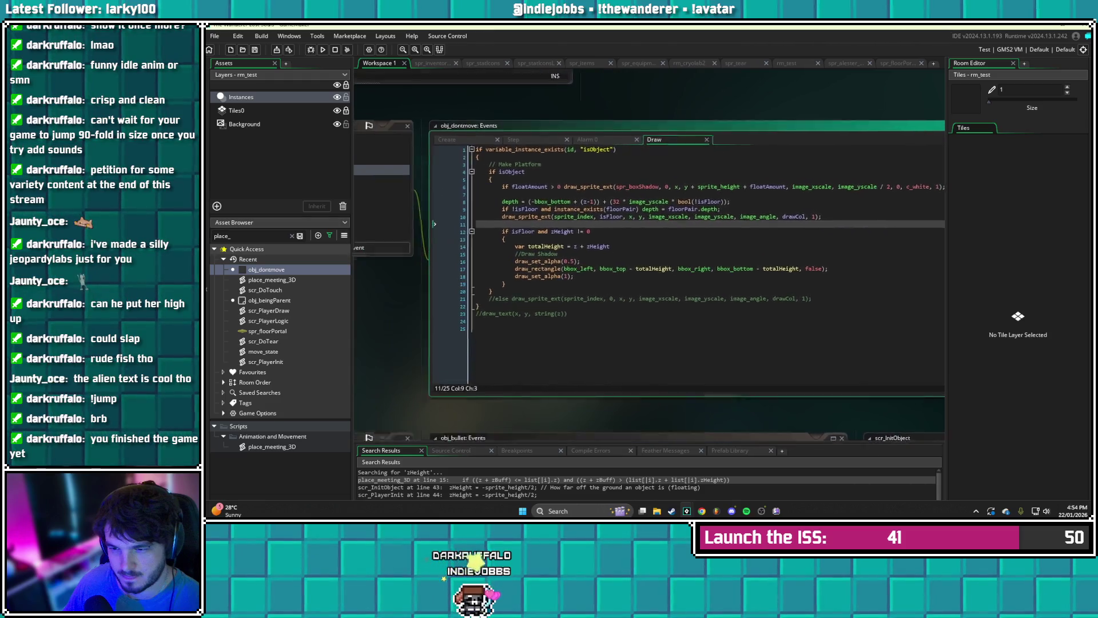
pyautogui.click(532, 227)
pyautogui.click(478, 238)
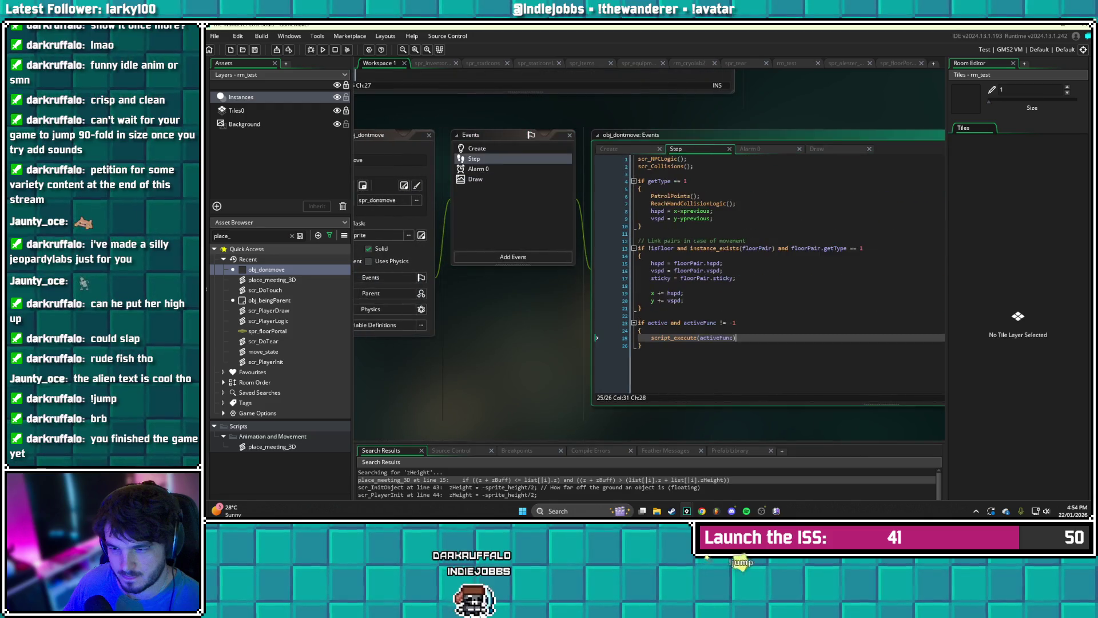
pyautogui.click(474, 158)
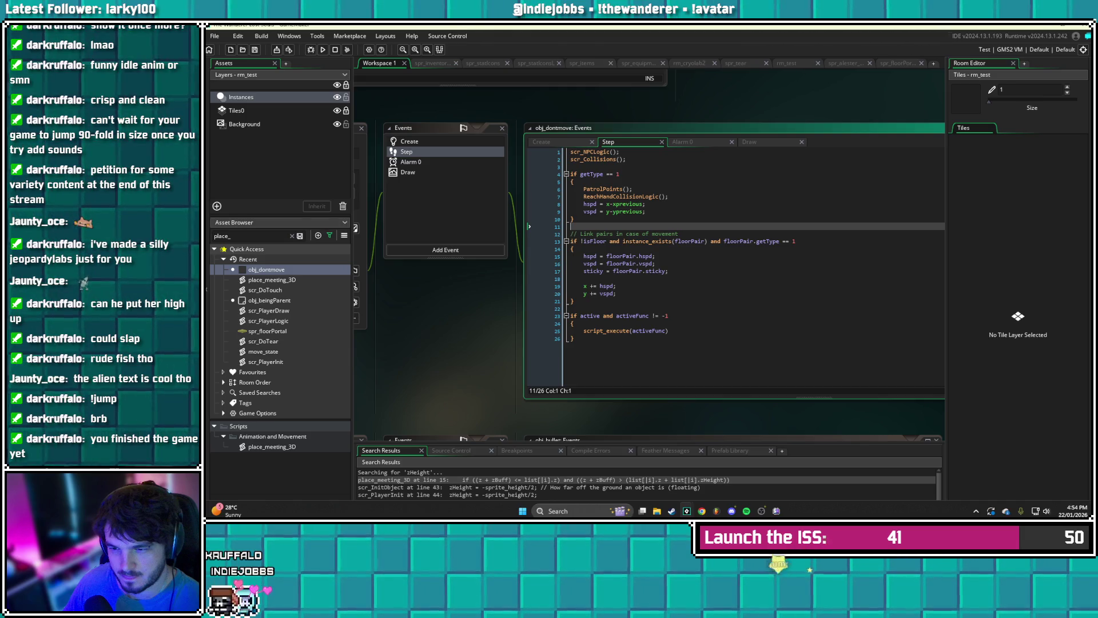
pyautogui.click(411, 162)
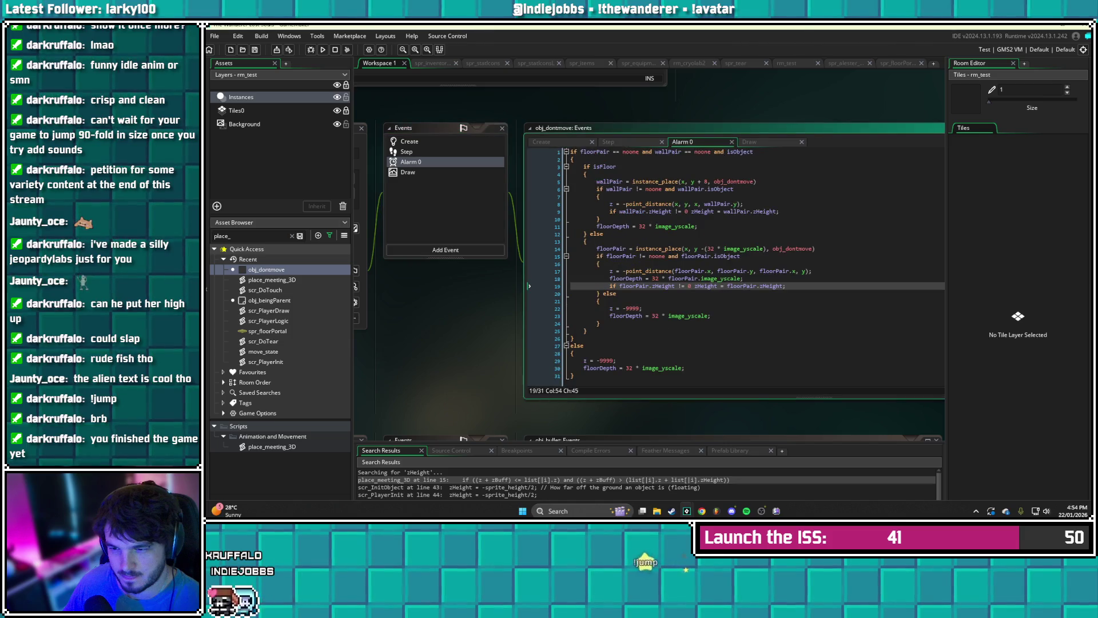
pyautogui.click(599, 263)
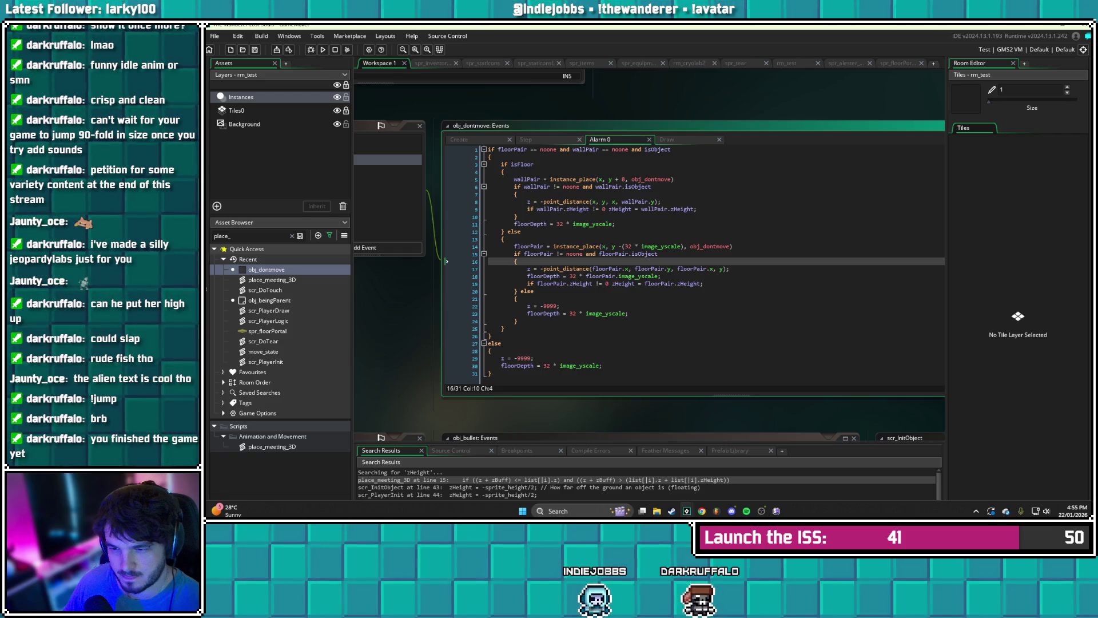
pyautogui.doubleClick(272, 351)
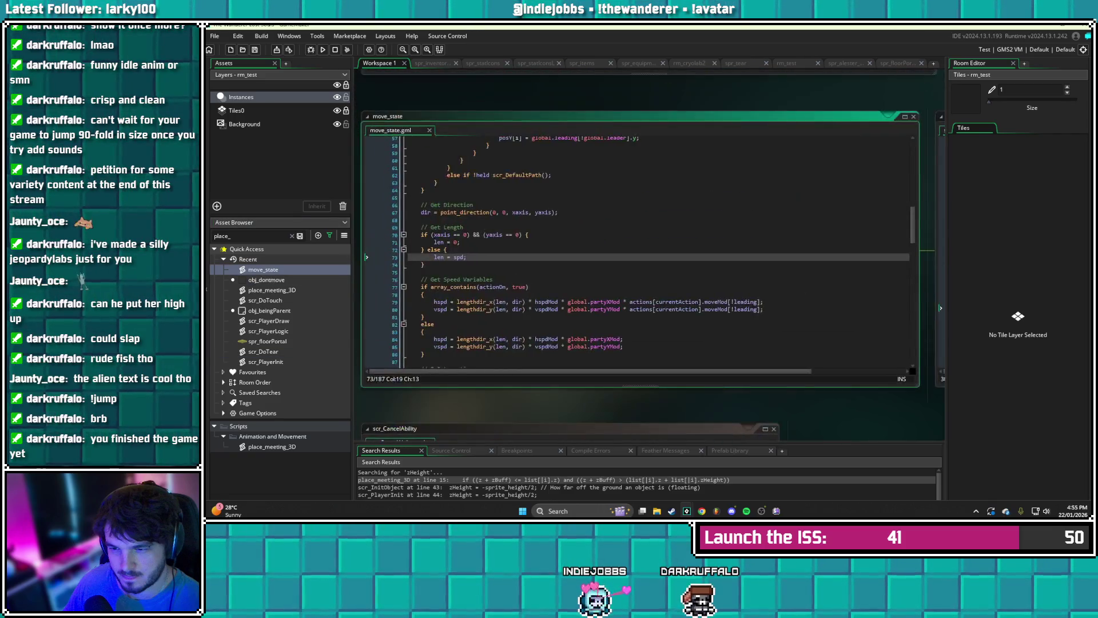
pyautogui.middleClick(370, 154)
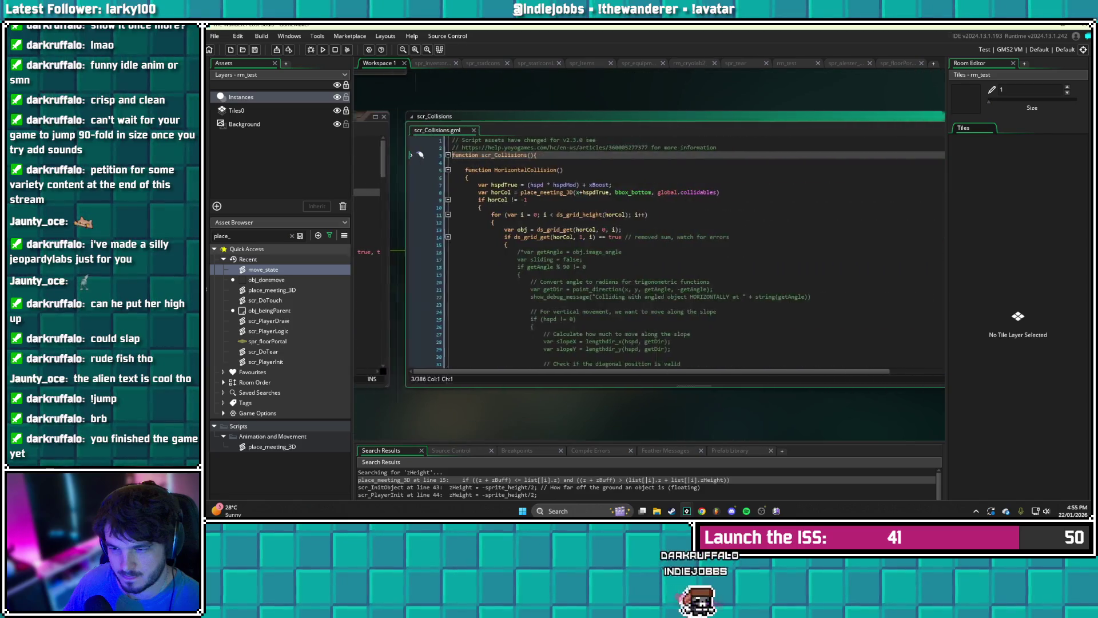
pyautogui.scroll(-10, 371, 154)
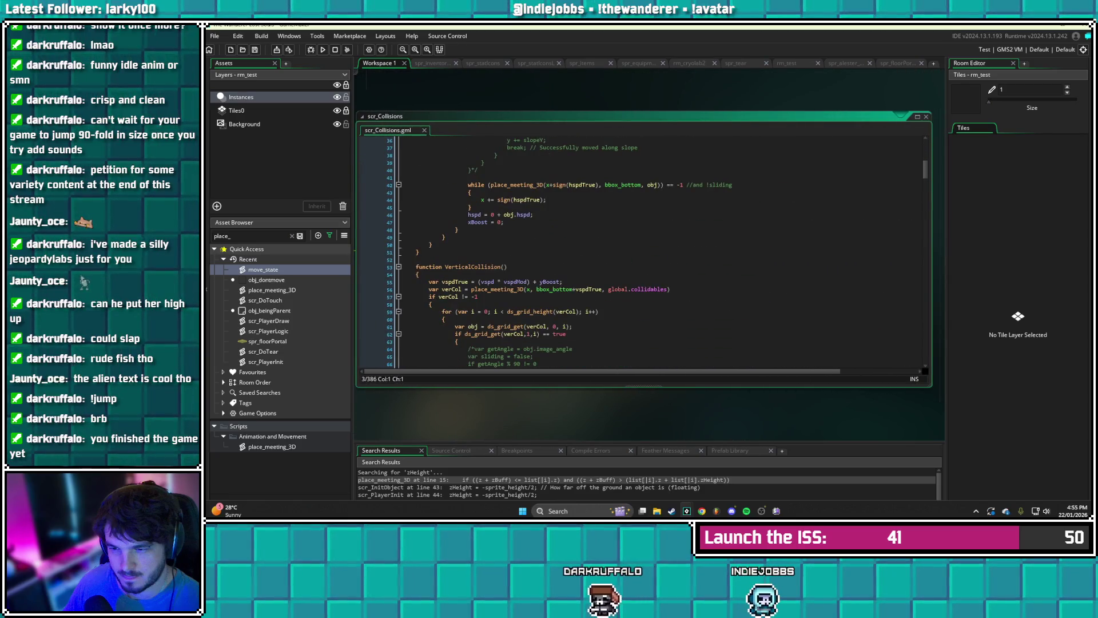
pyautogui.scroll(-2, 641, 252)
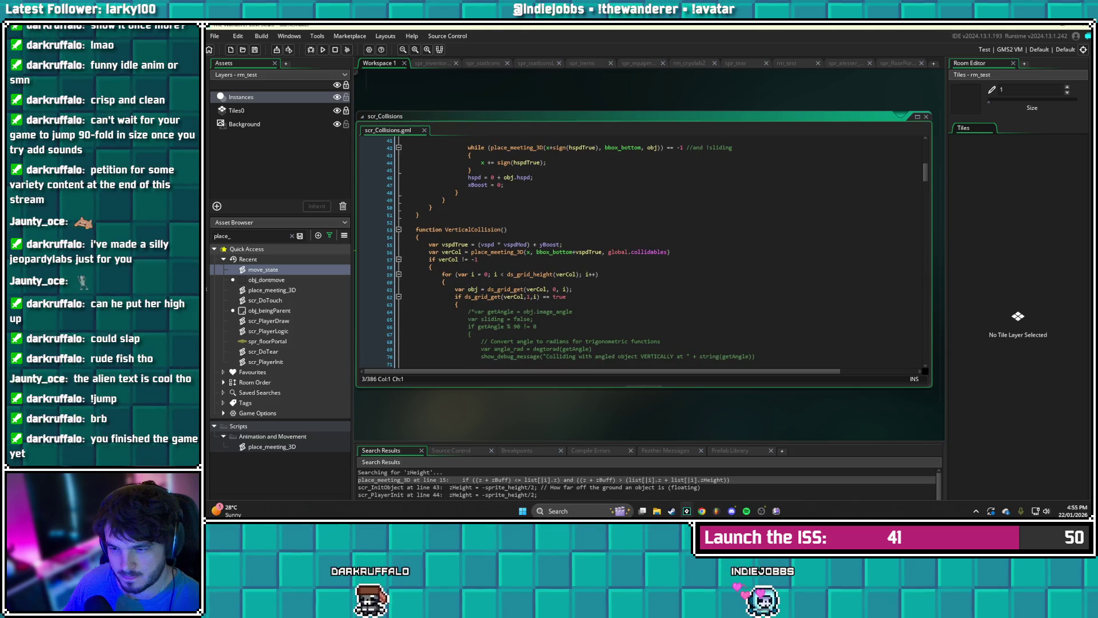
pyautogui.scroll(-1, 641, 252)
pyautogui.scroll(-3, 641, 252)
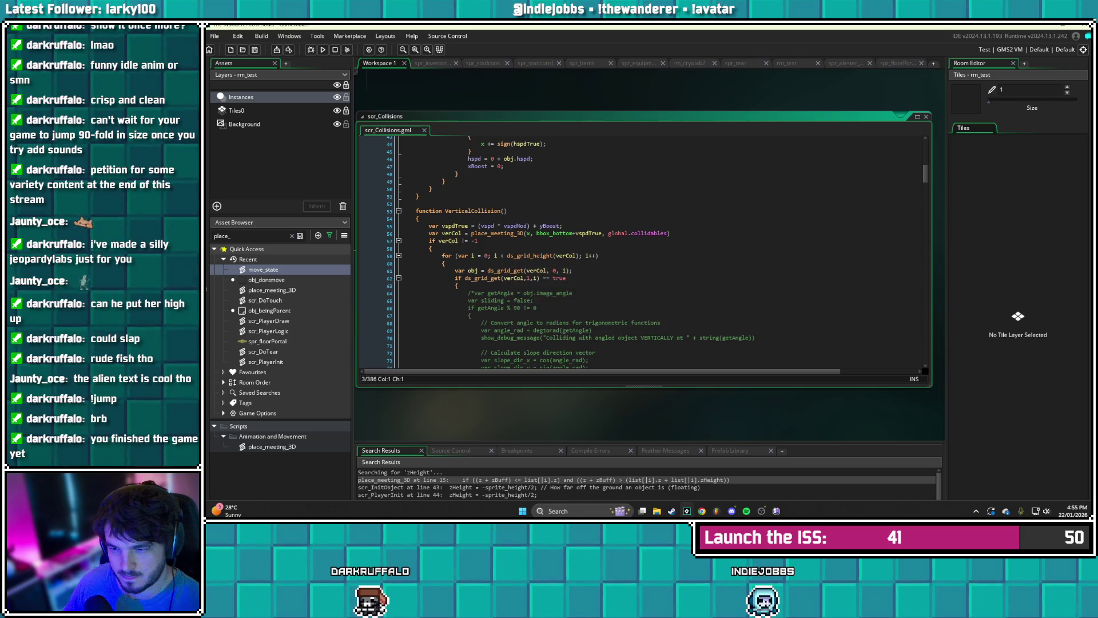
pyautogui.scroll(-7, 641, 252)
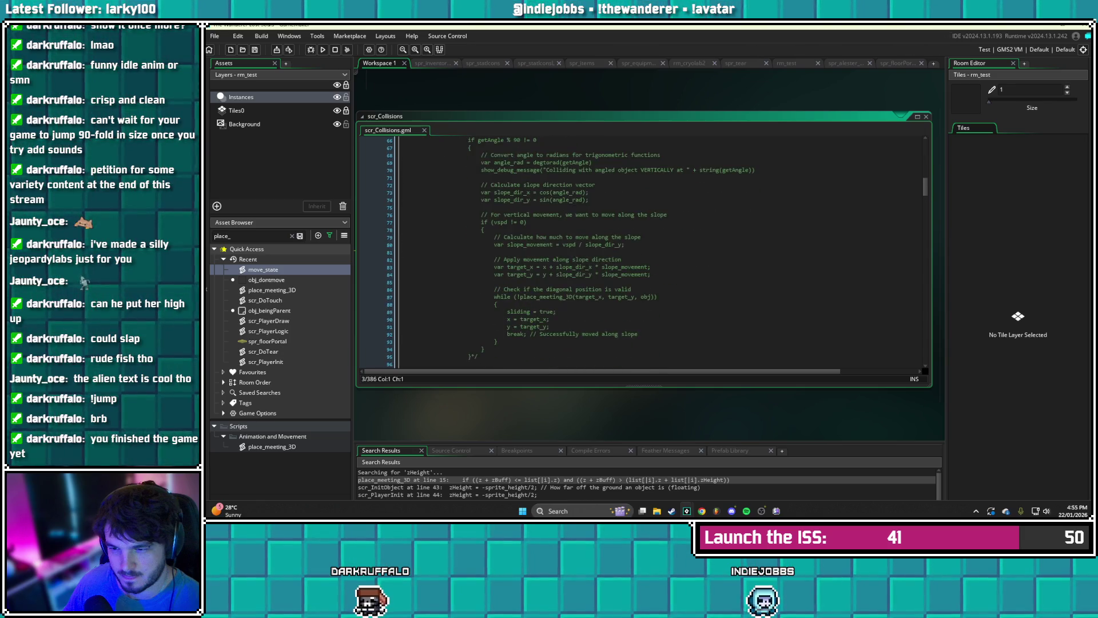
pyautogui.scroll(-1, 641, 251)
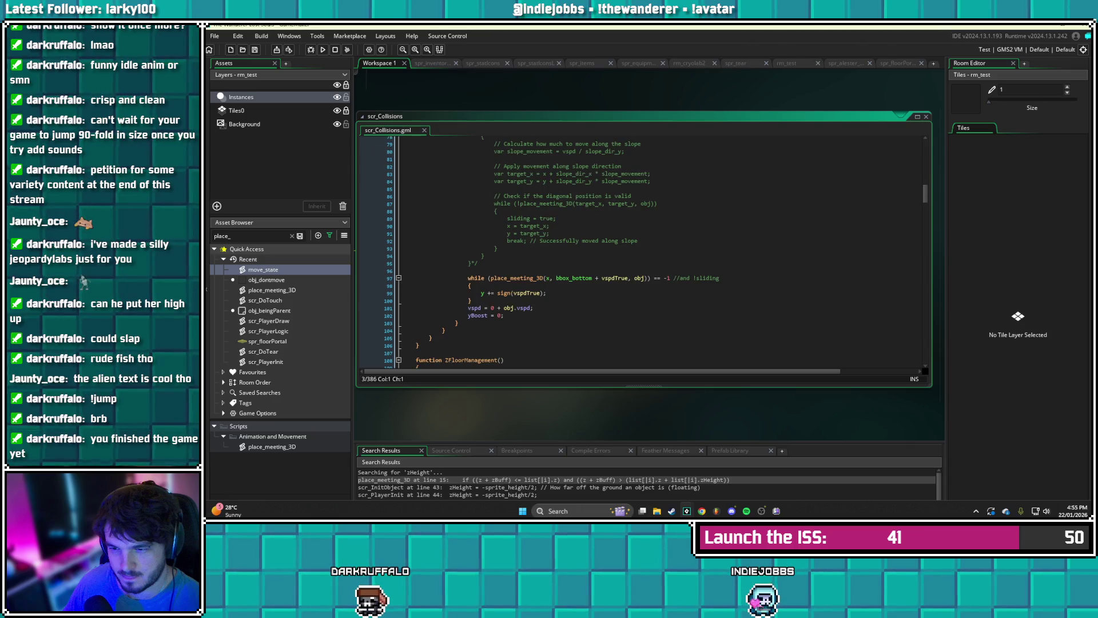
pyautogui.scroll(5, 641, 251)
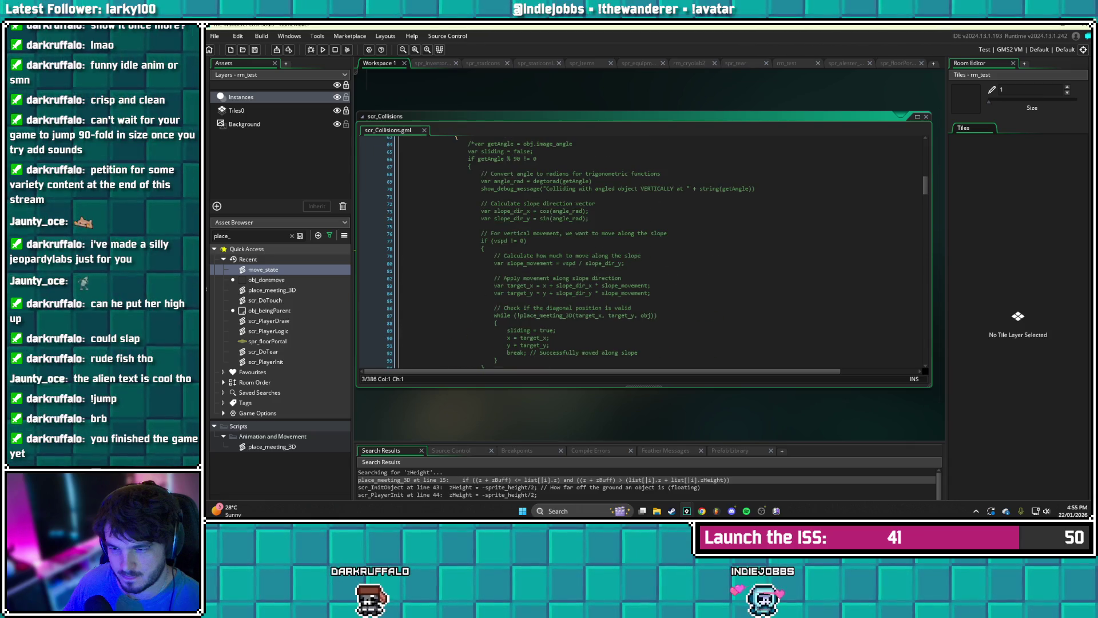
pyautogui.scroll(6, 640, 251)
pyautogui.scroll(-19, 641, 252)
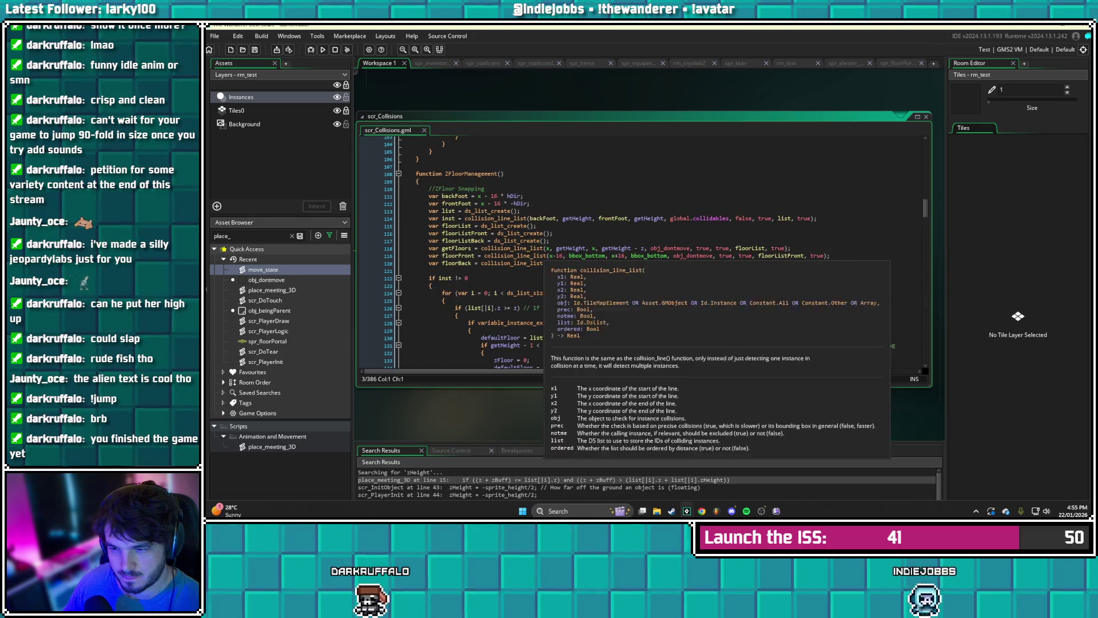
pyautogui.scroll(-1, 652, 246)
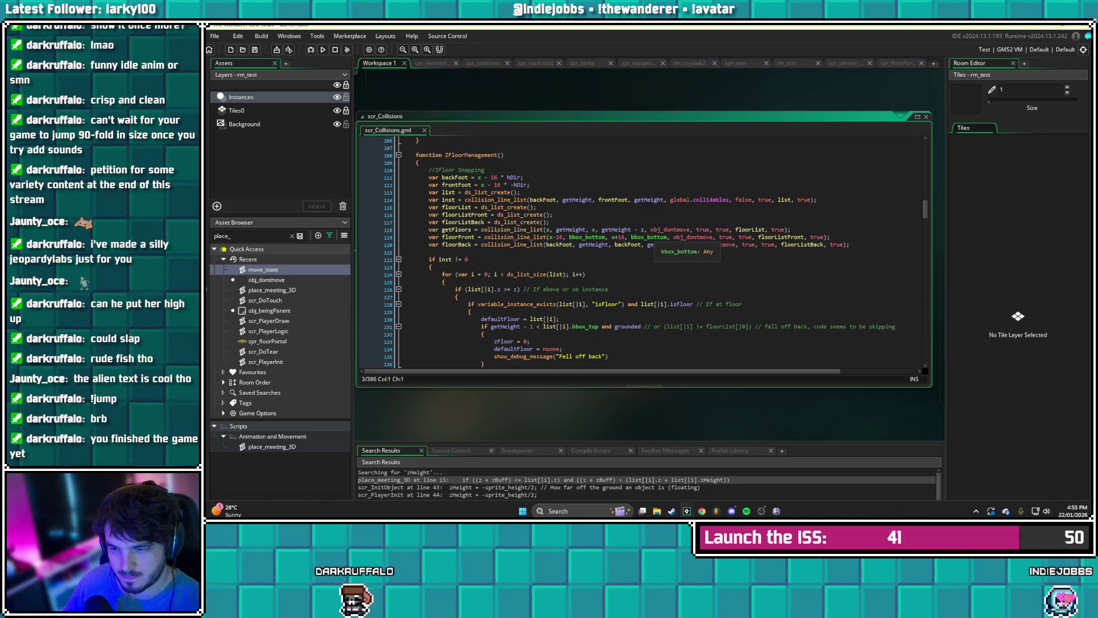
pyautogui.scroll(-2, 653, 246)
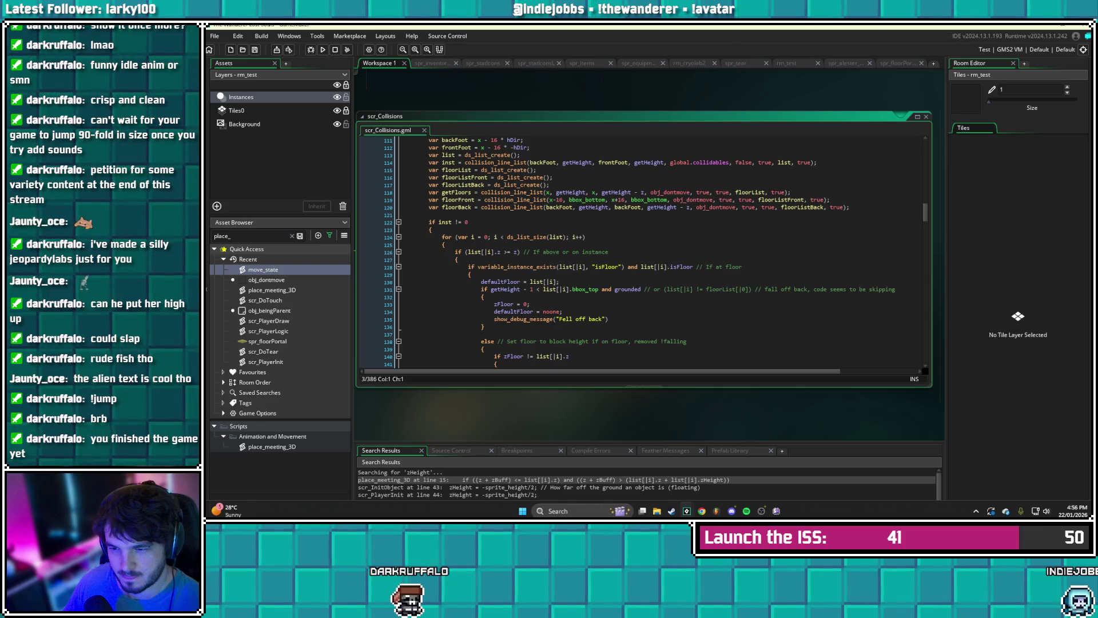
# - Insert 'var totalHeight = list[|i].z + list[|i].zHeight' at the start of the for loop and save
pyautogui.click(445, 244)
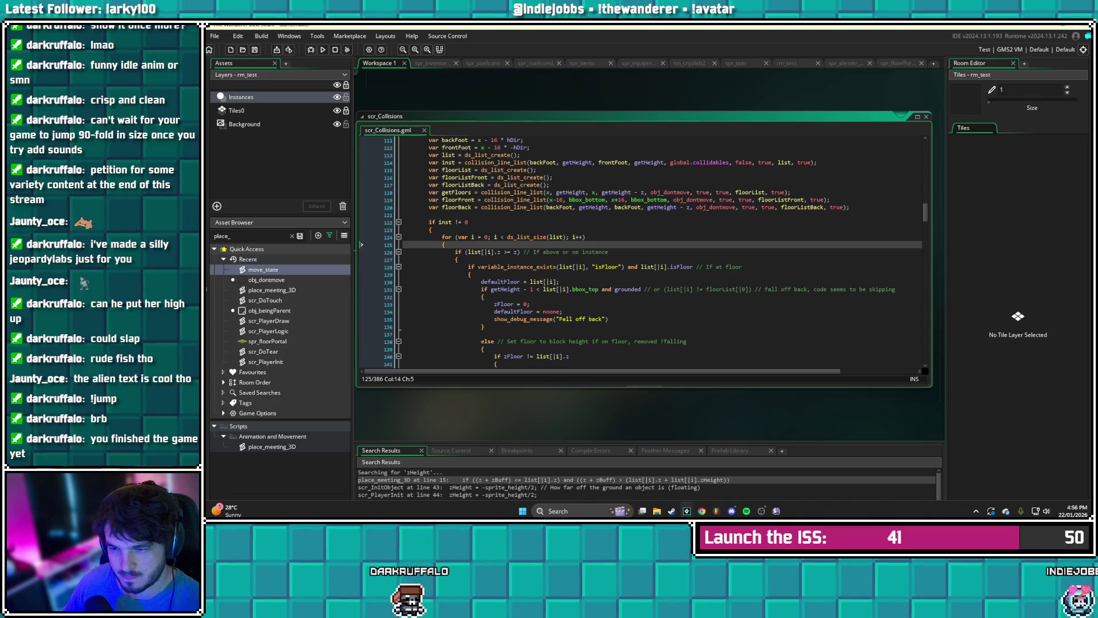
pyautogui.press('Return')
pyautogui.write('var t')
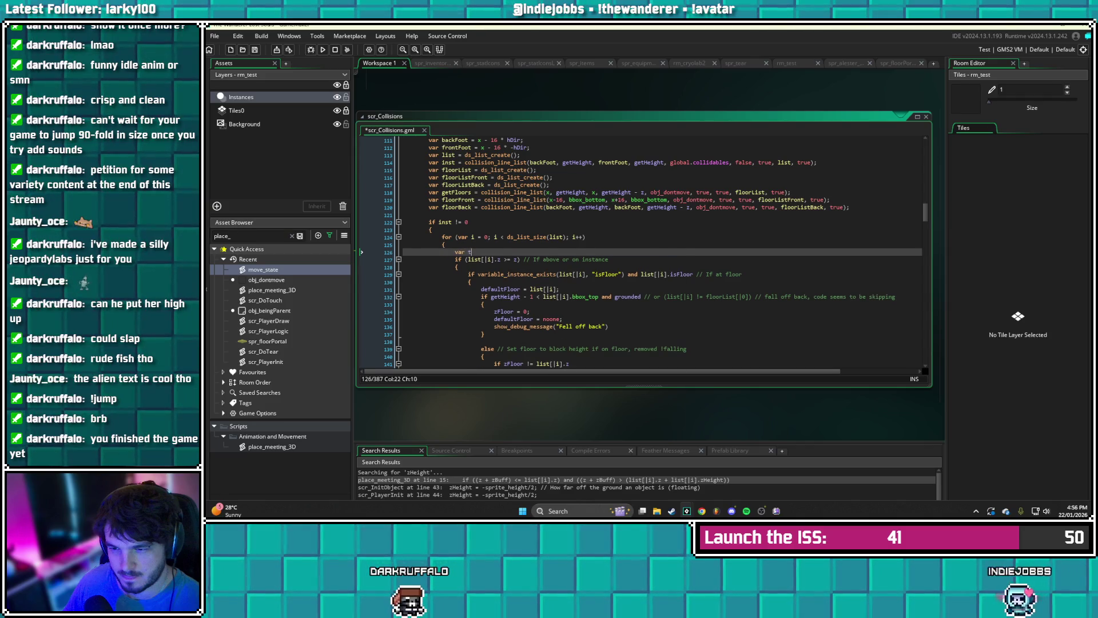
pyautogui.write('otalHeighr ')
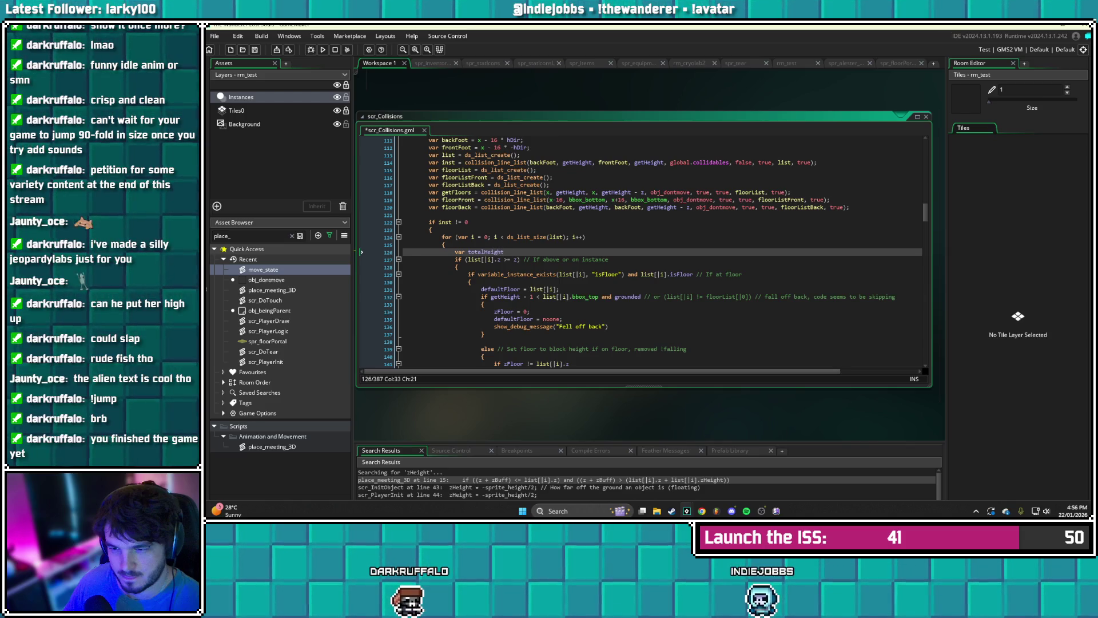
pyautogui.write('list')
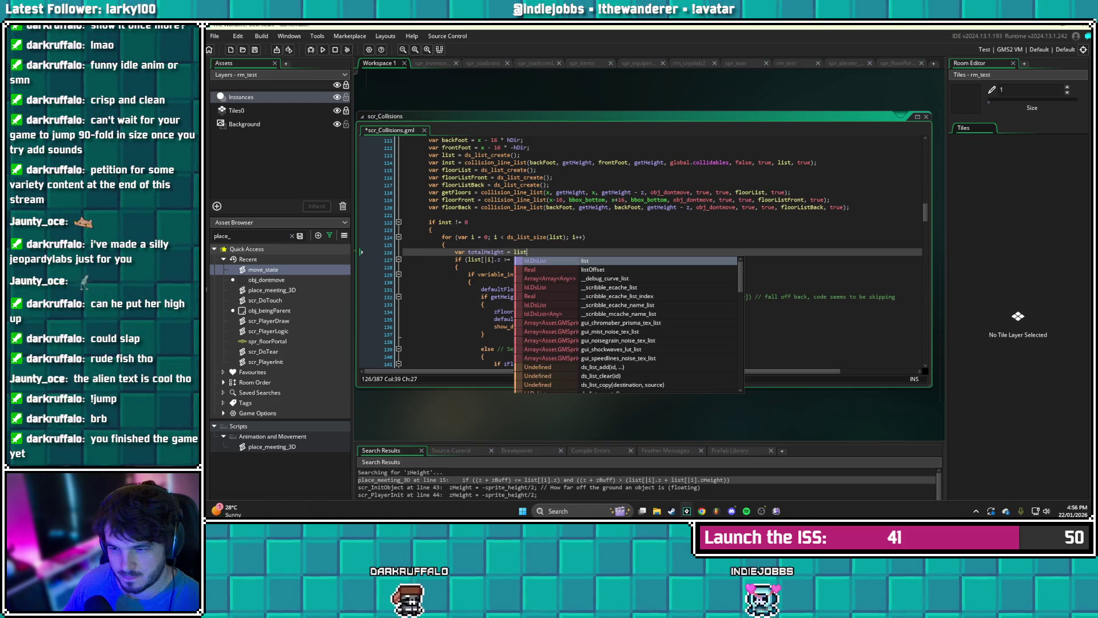
pyautogui.write('[i]')
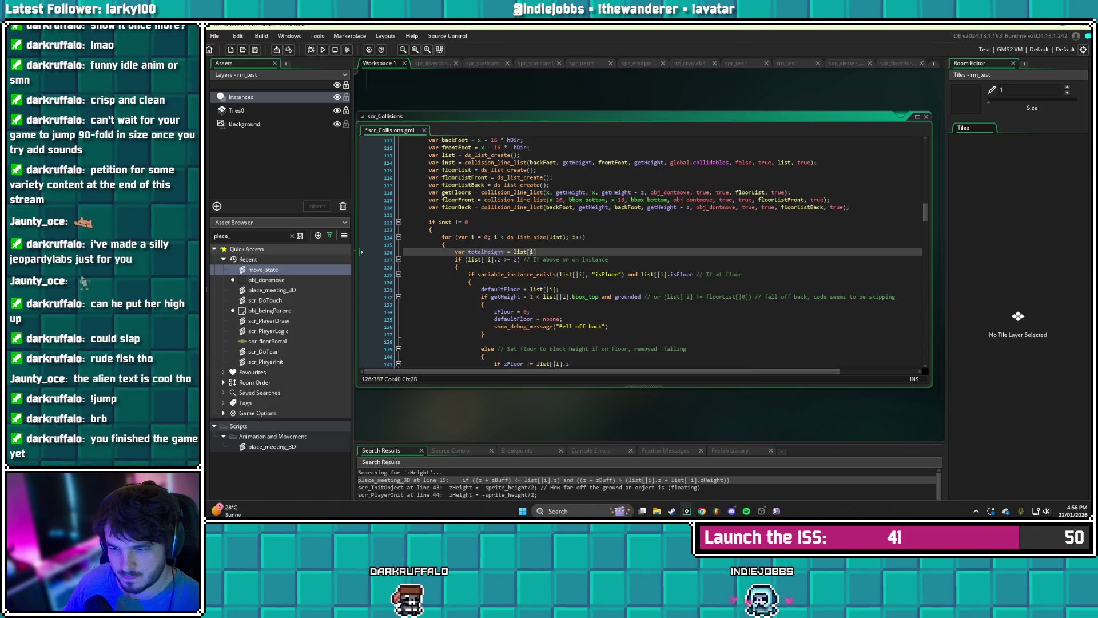
pyautogui.write('| ')
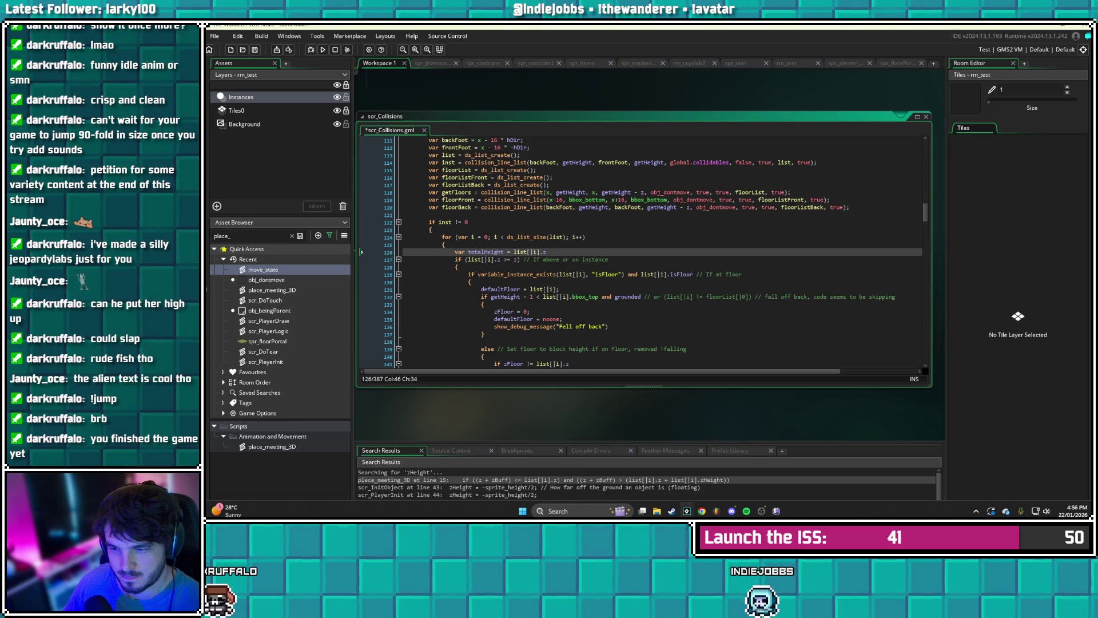
pyautogui.write('list[|')
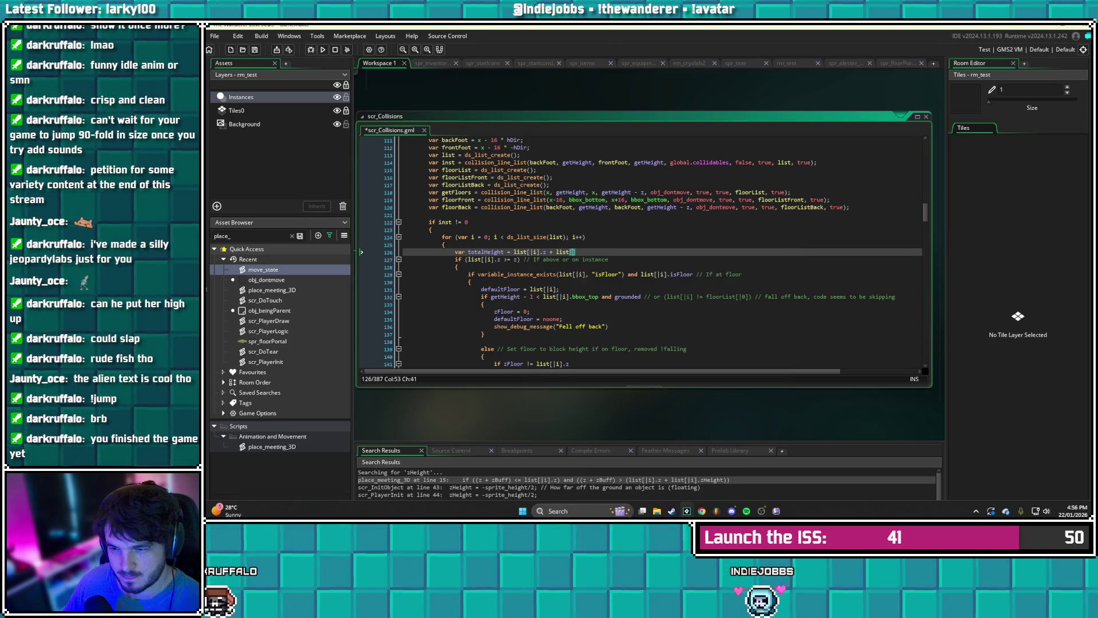
pyautogui.write('i]')
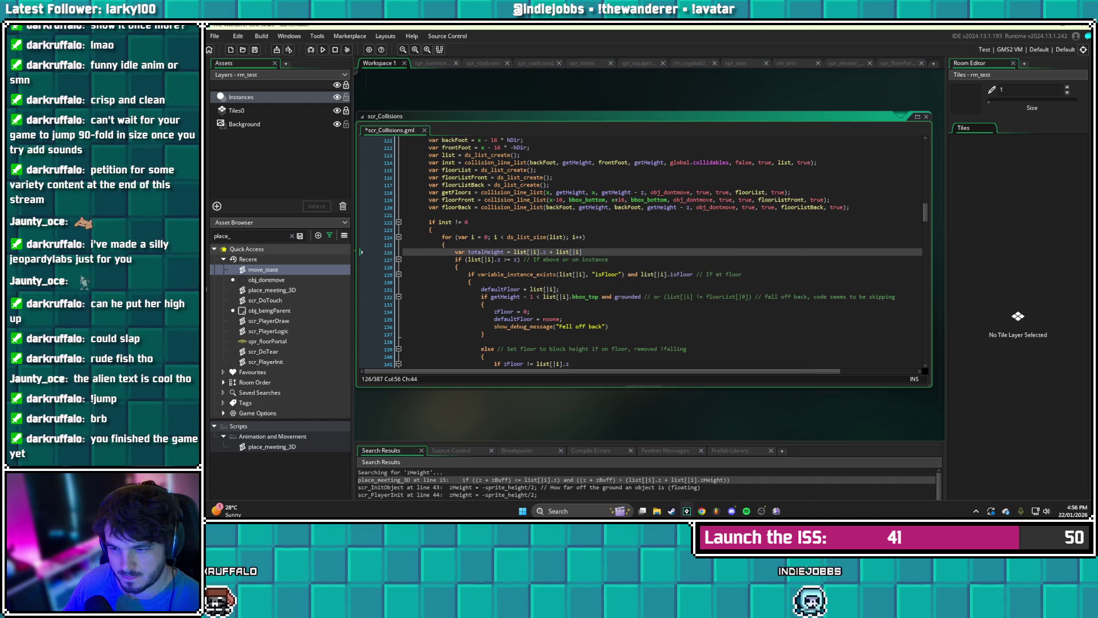
pyautogui.write('.zHeight')
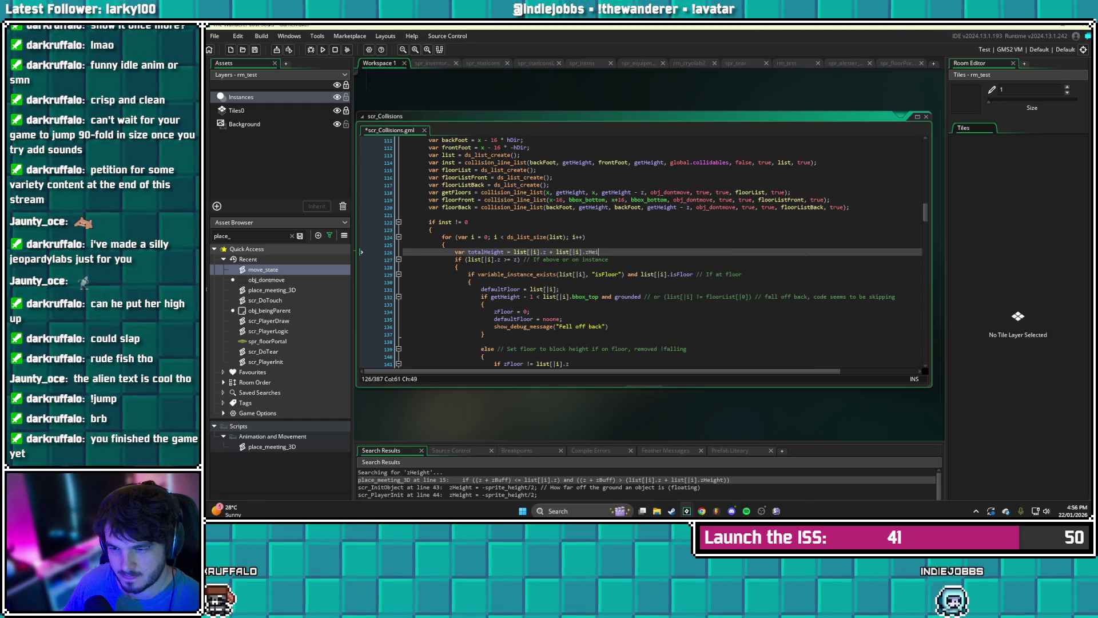
pyautogui.hotkey('ctrl', 's')
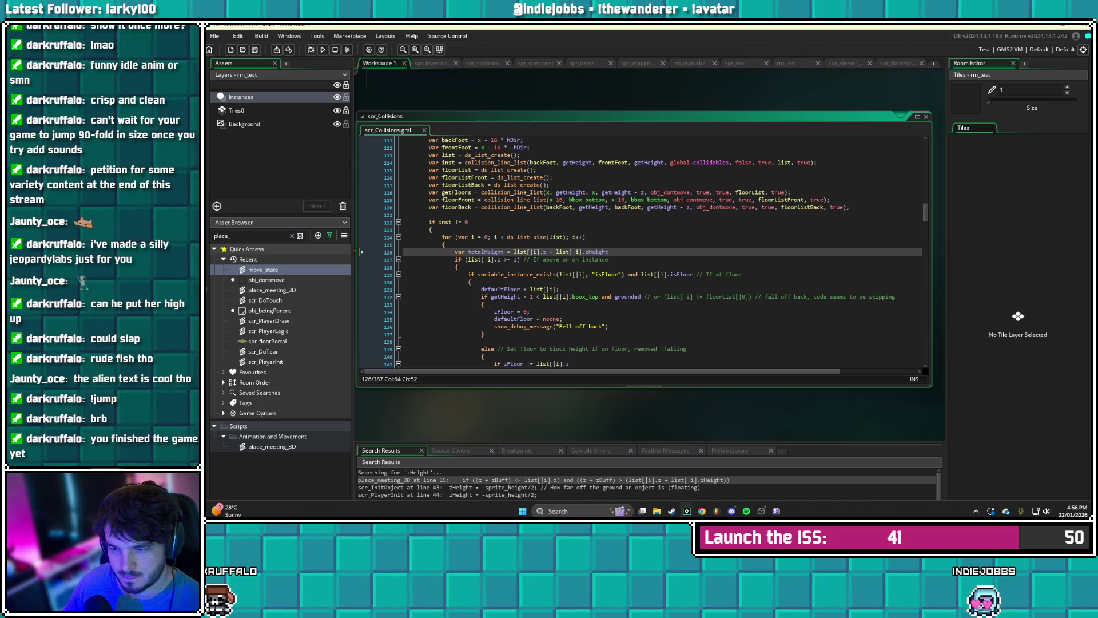
pyautogui.click(504, 274)
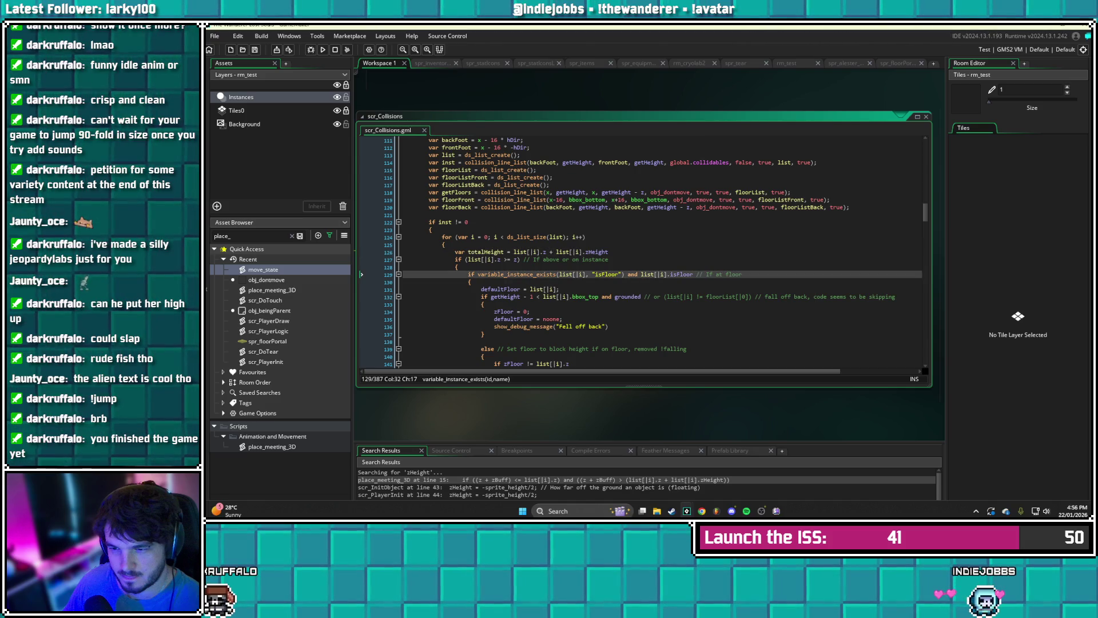
pyautogui.click(499, 259)
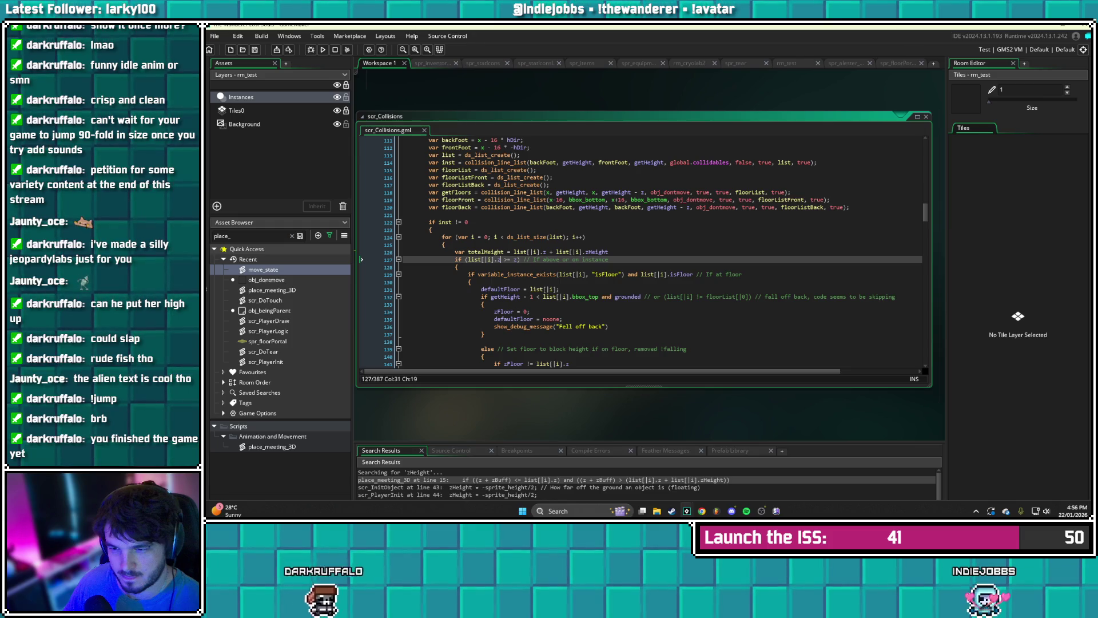
# - Replace z with totalHeight in the above-instance check and save
pyautogui.hotkey('shift', 'Left')
pyautogui.hotkey('shift', 'Left')
pyautogui.hotkey('shift', 'Left')
pyautogui.write('totalH')
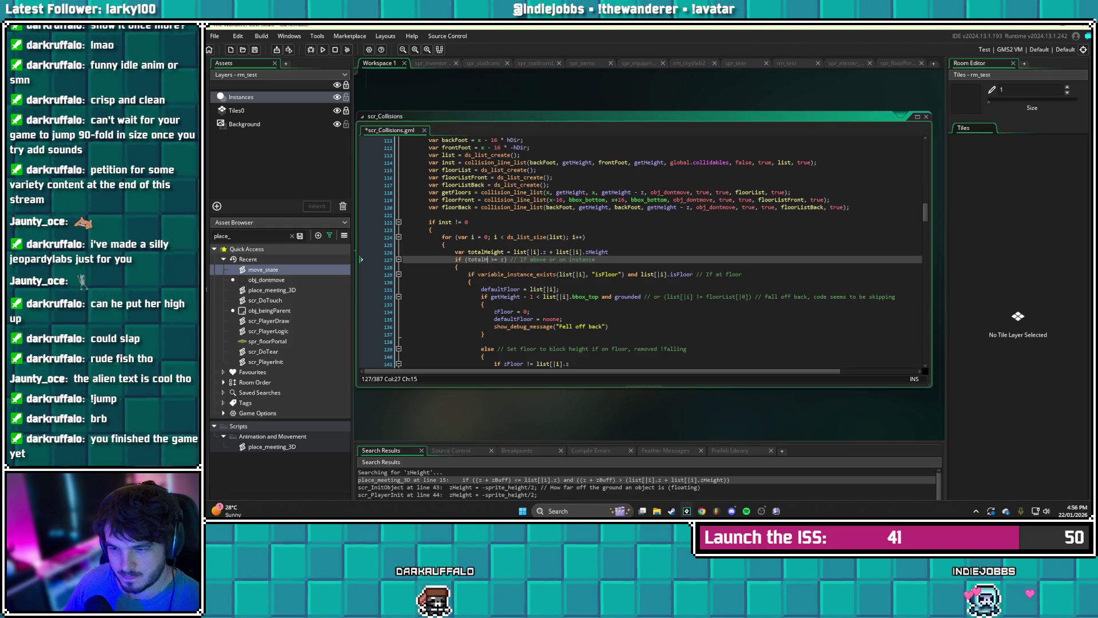
pyautogui.write('eight')
pyautogui.hotkey('ctrl', 's')
pyautogui.press('Down')
pyautogui.press('Down')
pyautogui.press('Down')
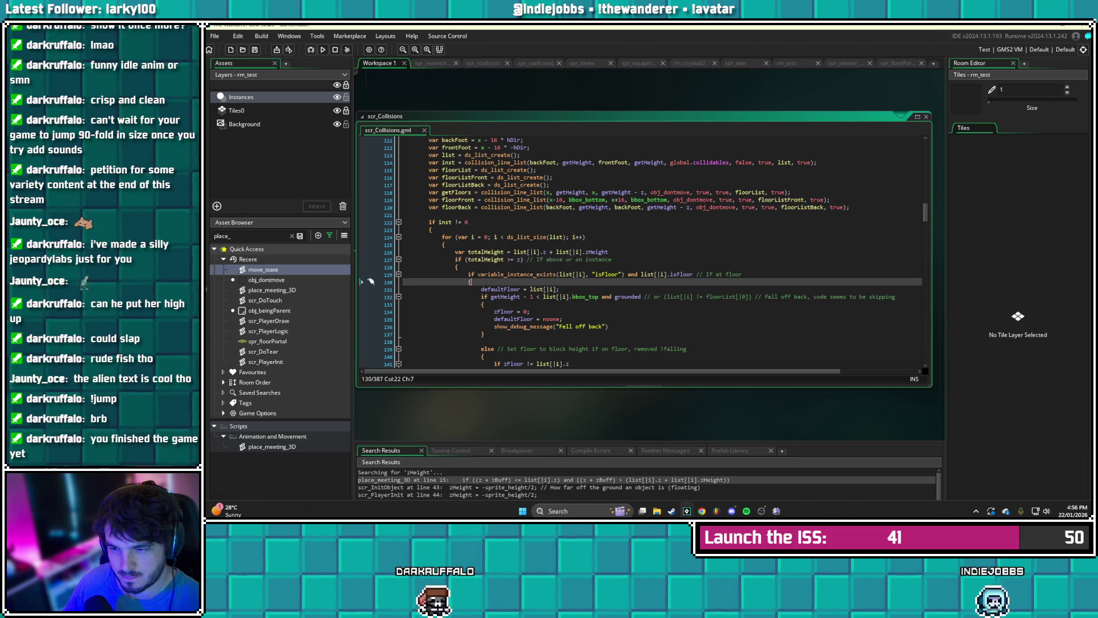
pyautogui.scroll(-1, 646, 252)
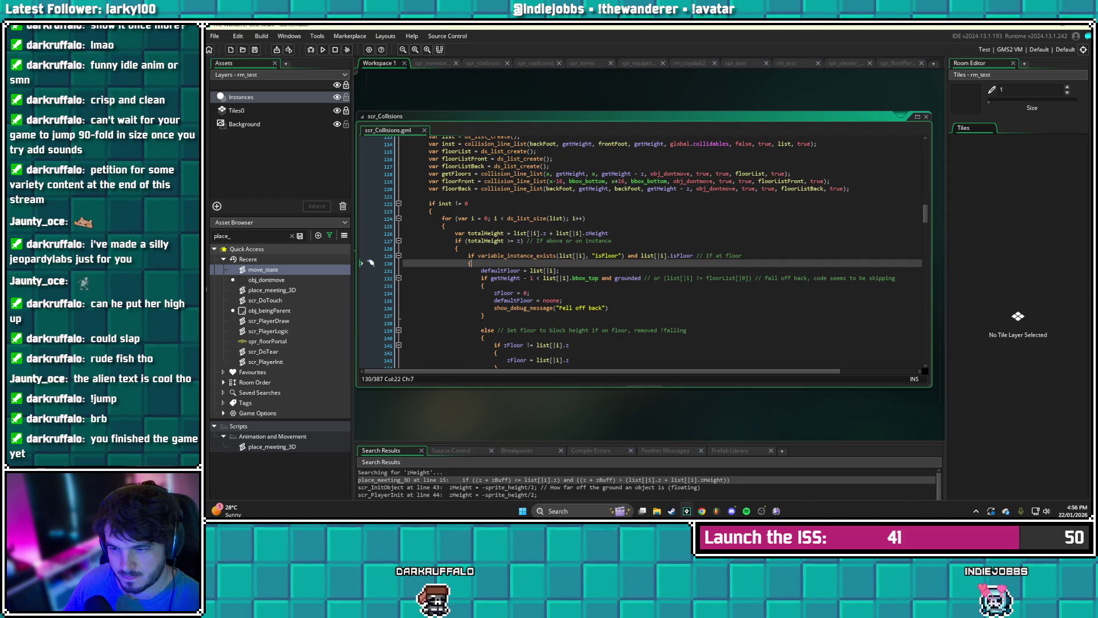
# - Use totalHeight in the zFloor comparison on line 141 and the assignment on line 143, then save
pyautogui.click(663, 278)
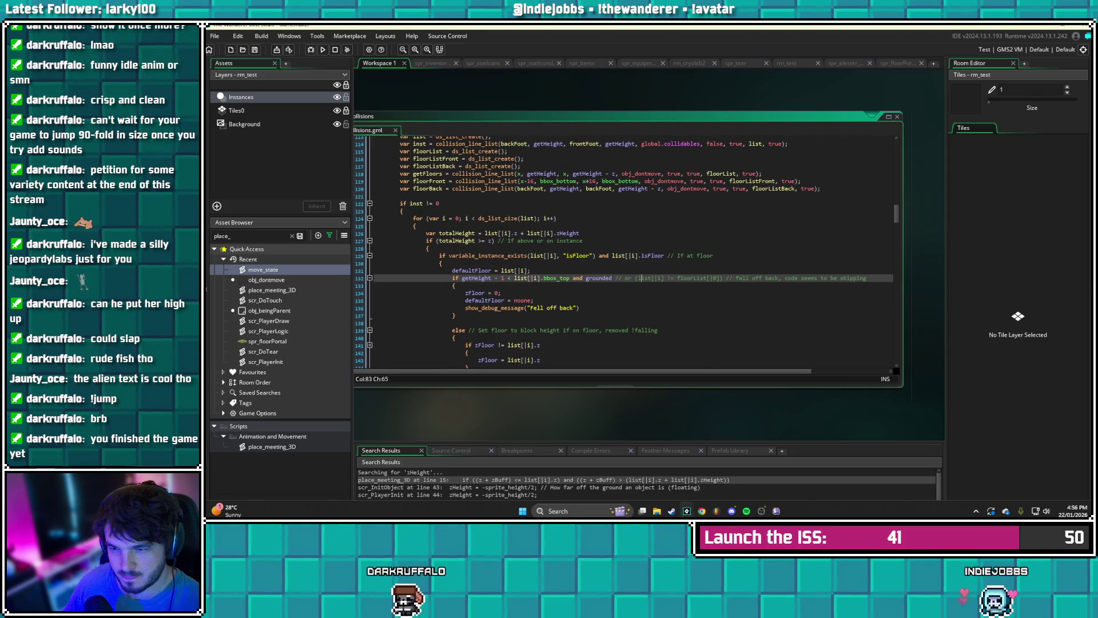
pyautogui.scroll(-2, 631, 249)
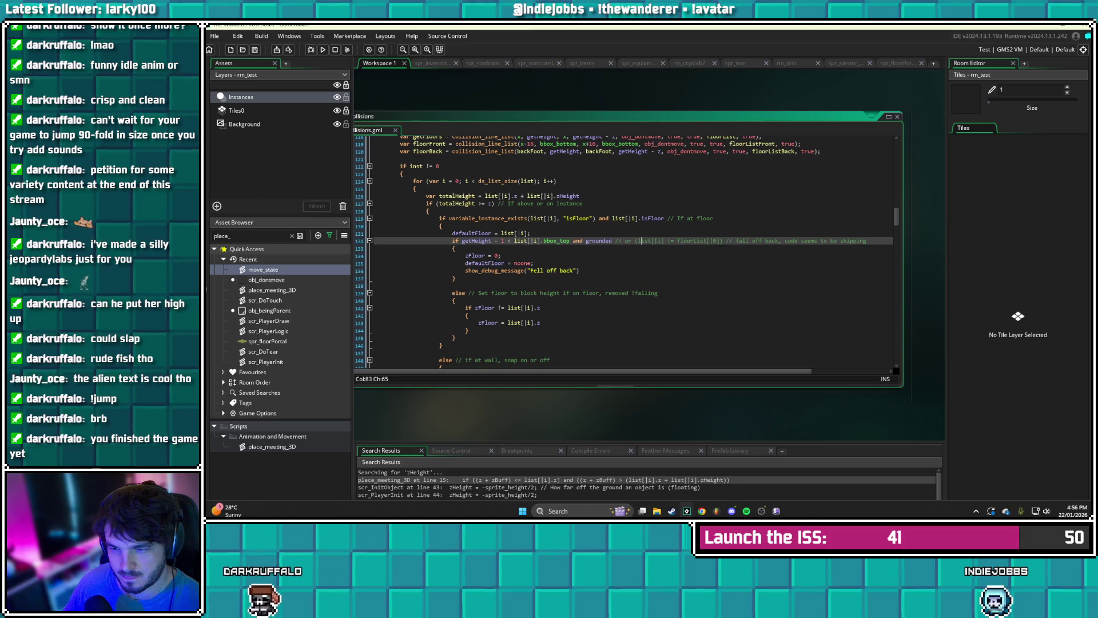
pyautogui.click(541, 308)
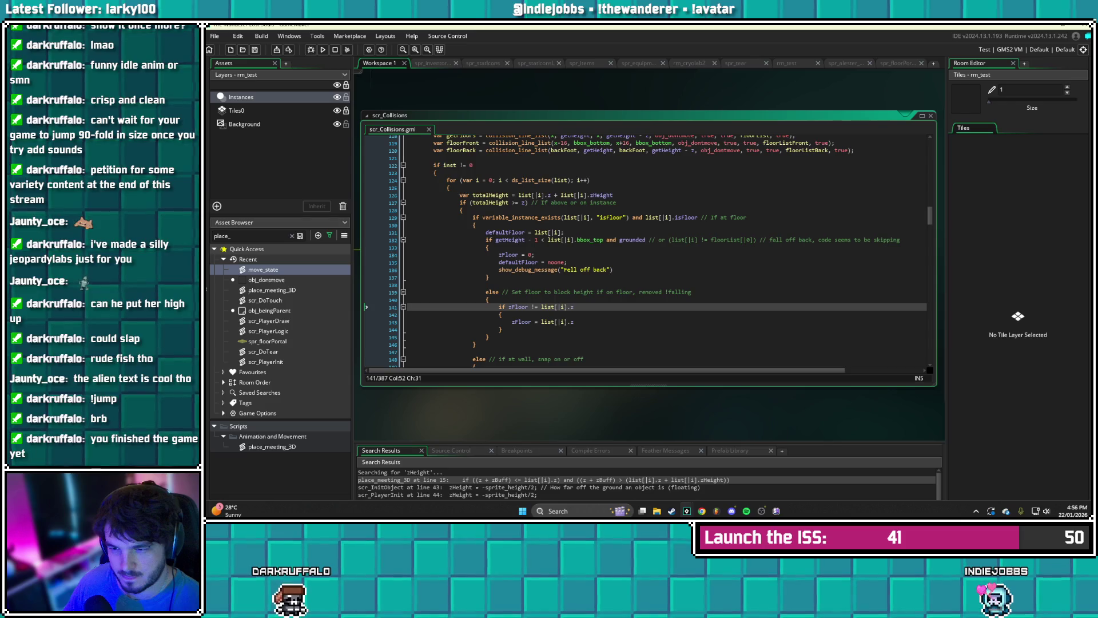
pyautogui.press('BackSpace')
pyautogui.press('BackSpace')
pyautogui.press('BackSpace')
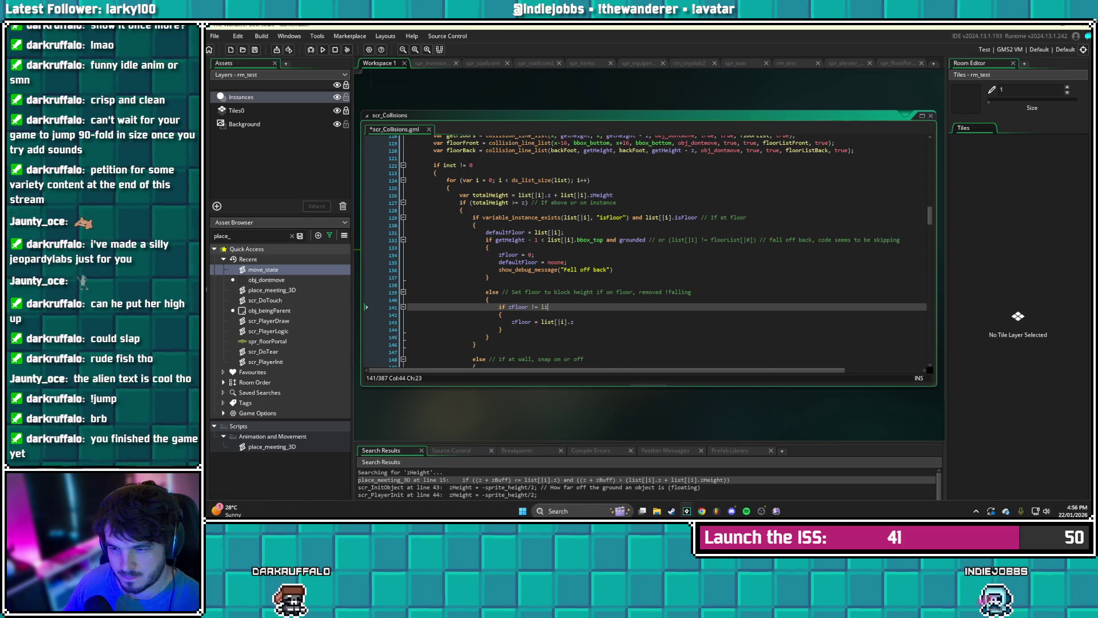
pyautogui.write('totalHeight')
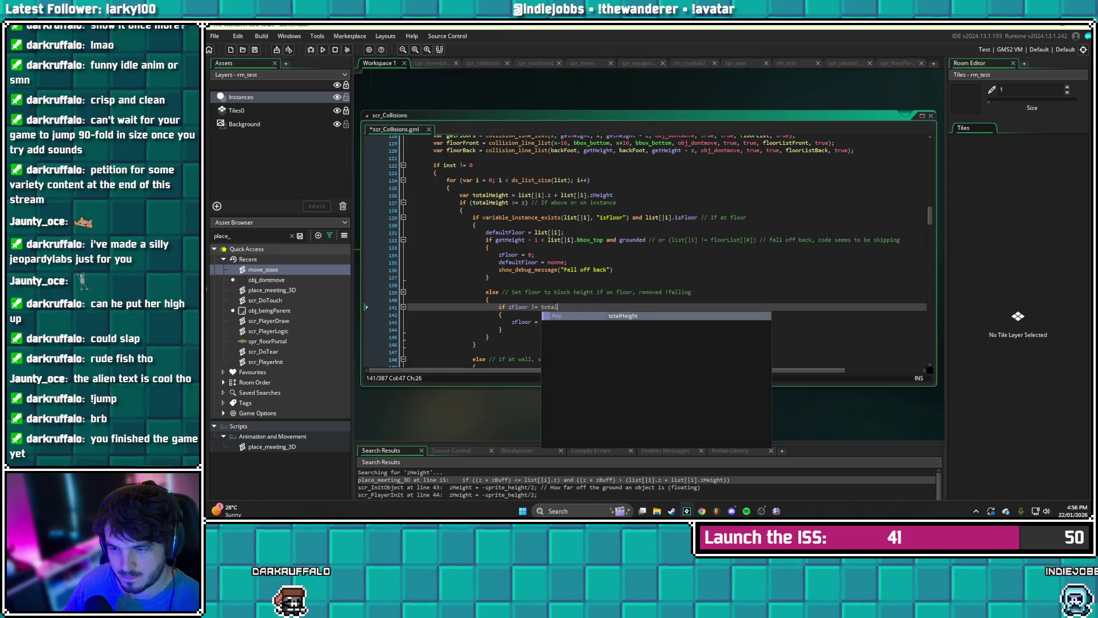
pyautogui.click(574, 321)
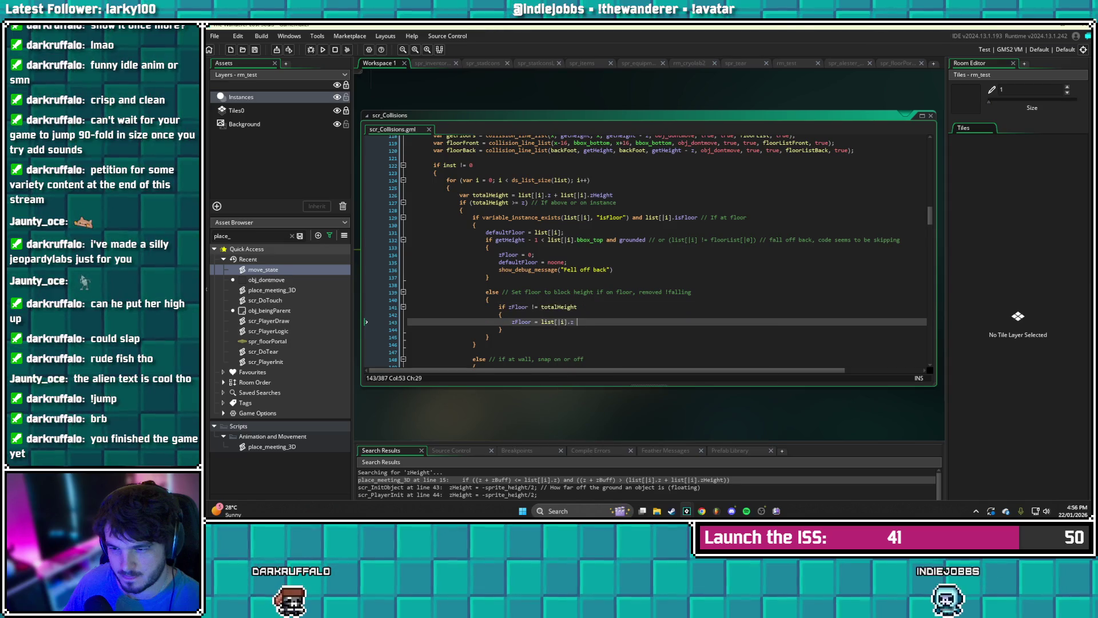
pyautogui.press('BackSpace')
pyautogui.press('BackSpace')
pyautogui.press('BackSpace')
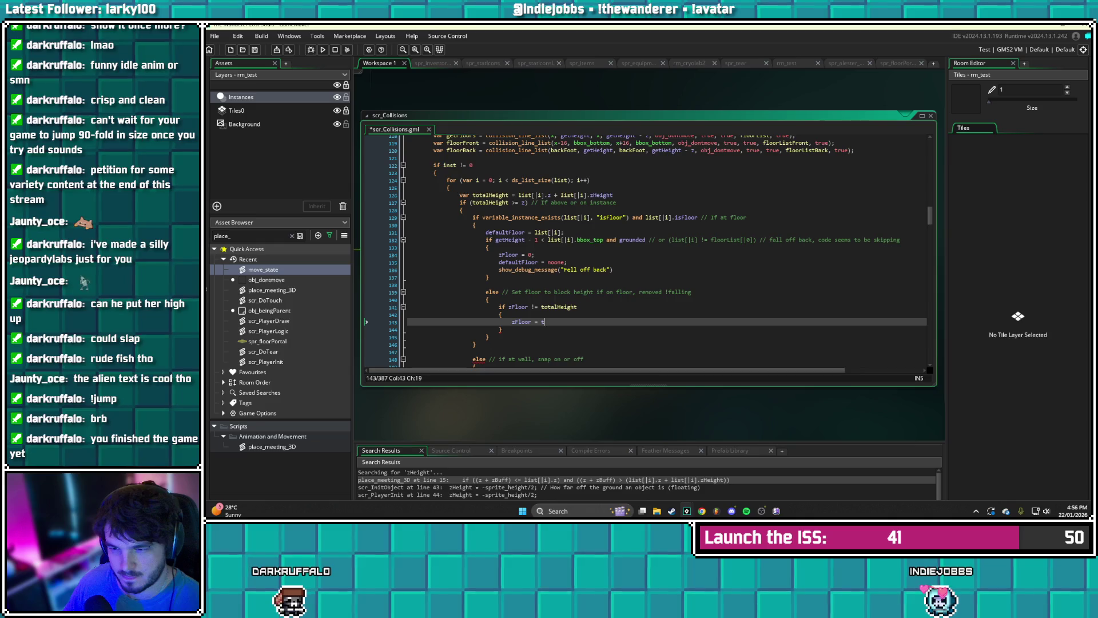
pyautogui.write('otalHeight')
pyautogui.hotkey('ctrl', 's')
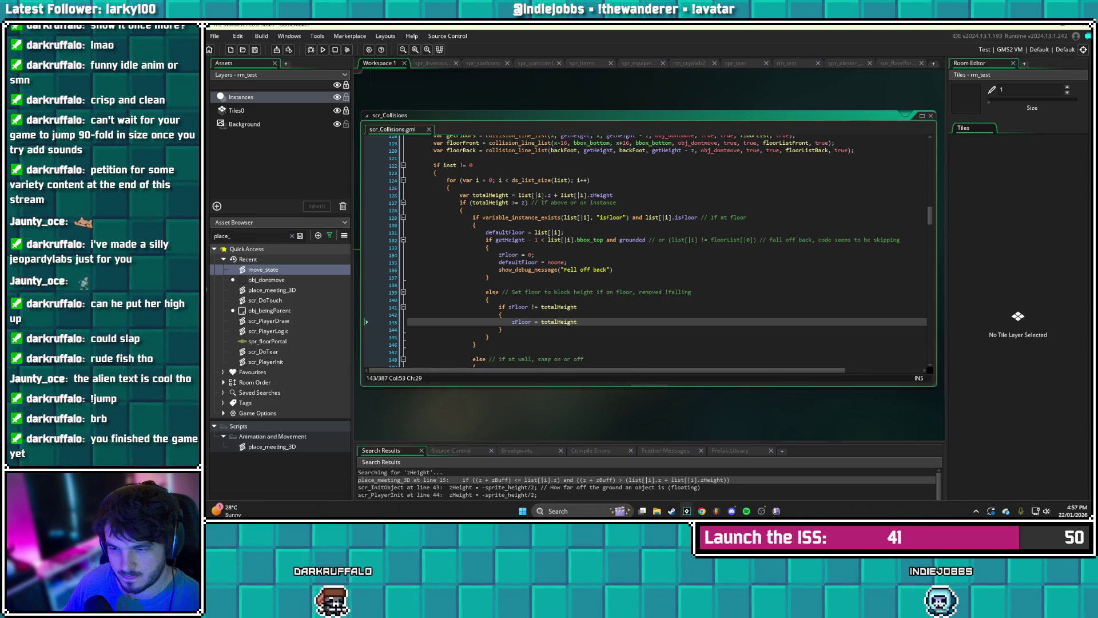
# - In the snap-to-ledge code, replace list[|i].z with totalHeight in the zFloor assignment and save
pyautogui.scroll(-5, 646, 252)
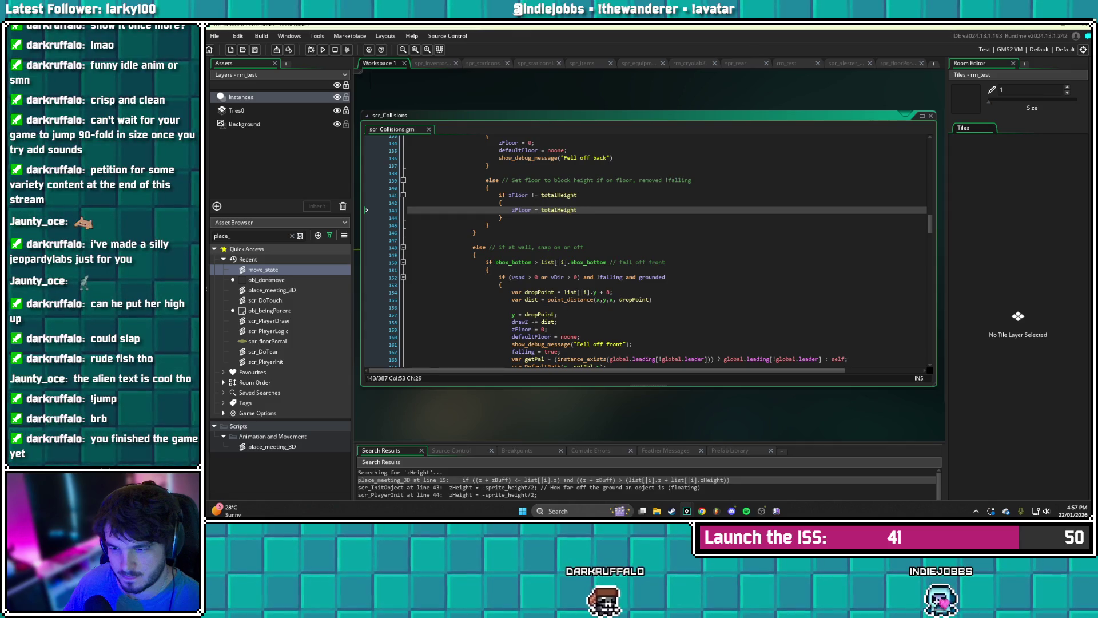
pyautogui.scroll(-1, 660, 252)
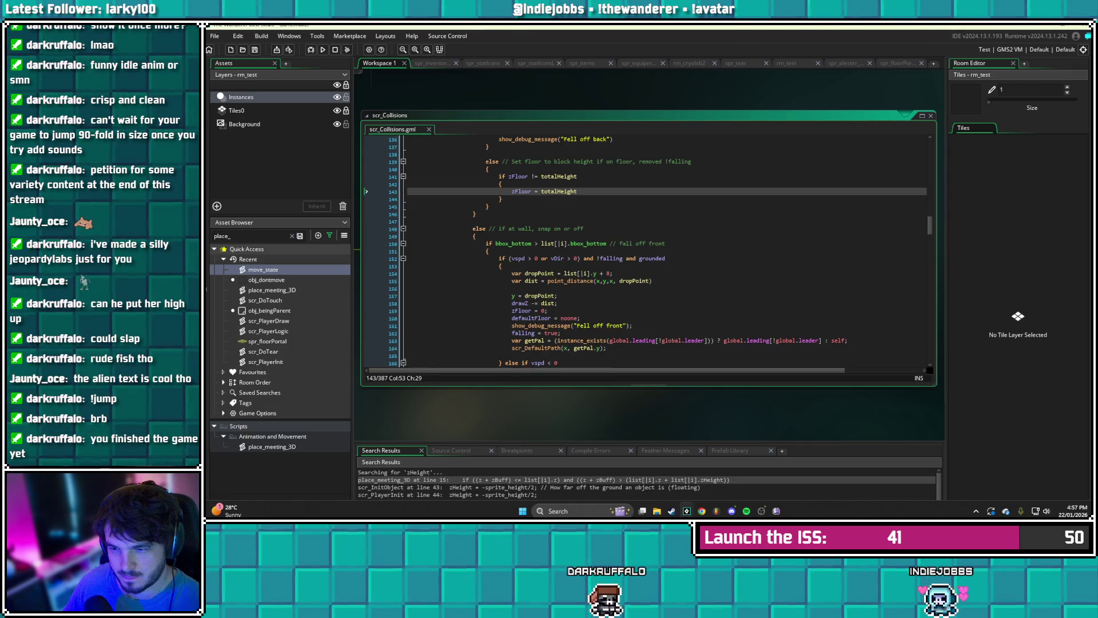
pyautogui.scroll(-2, 658, 252)
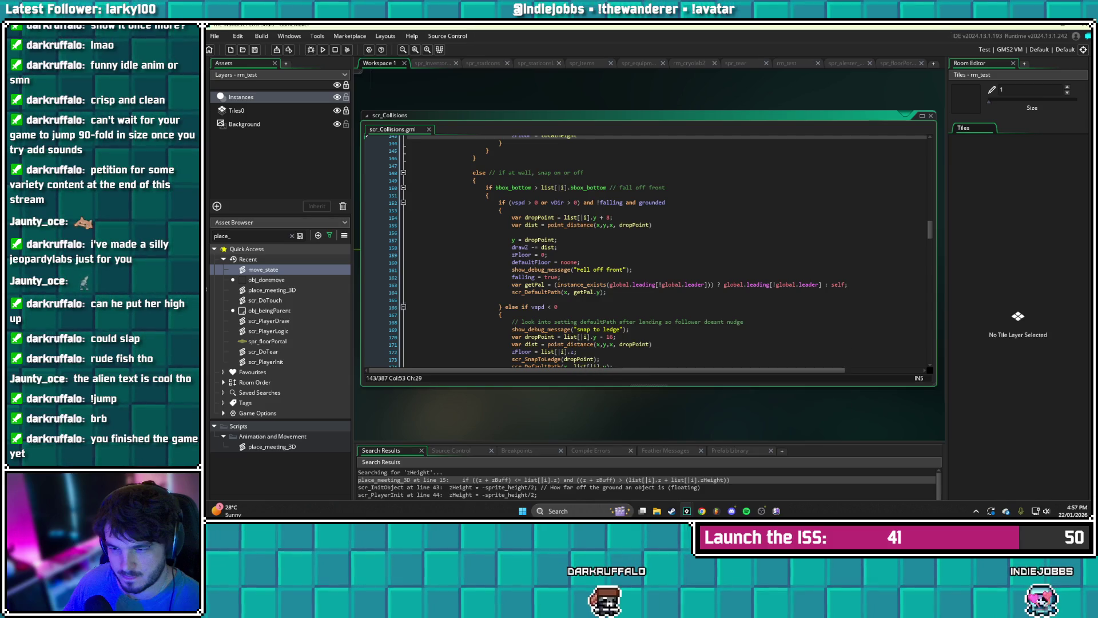
pyautogui.scroll(-1, 658, 252)
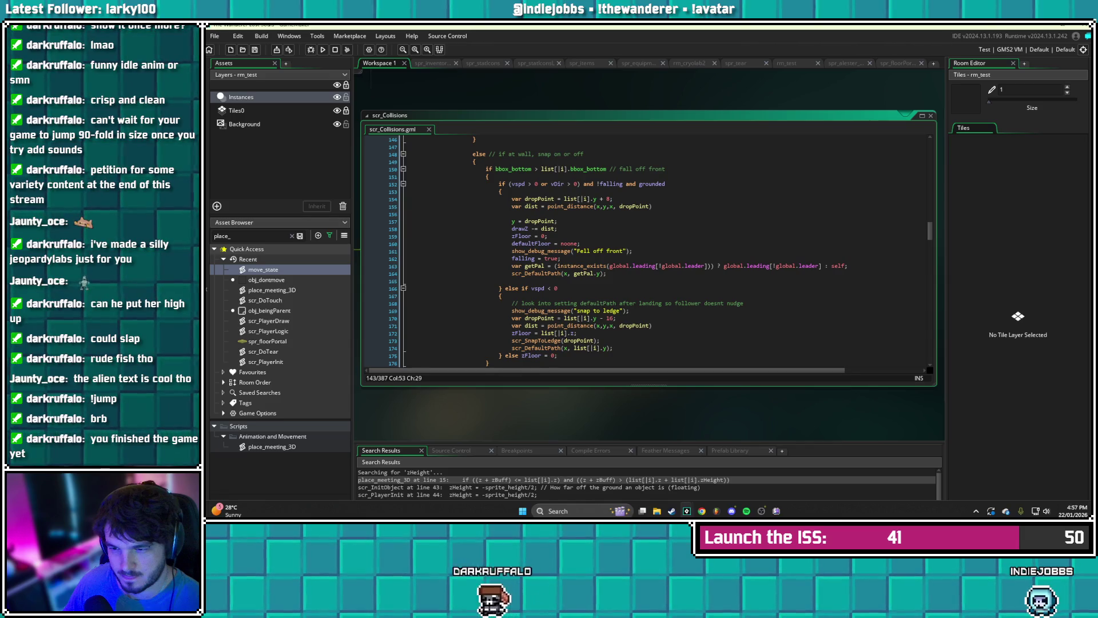
pyautogui.scroll(-1, 658, 252)
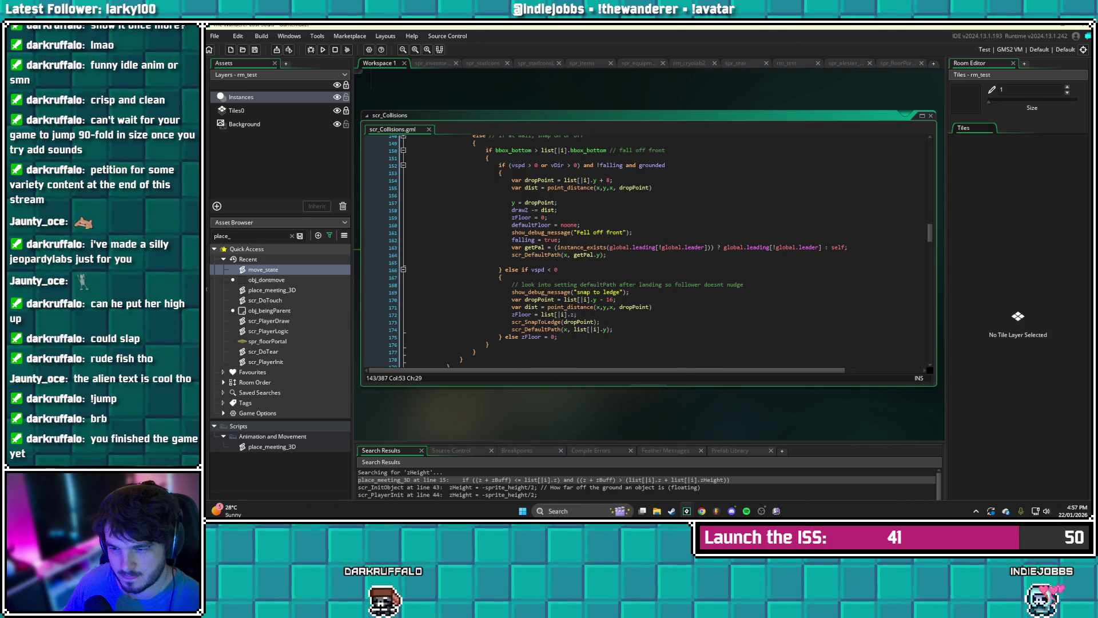
pyautogui.click(576, 314)
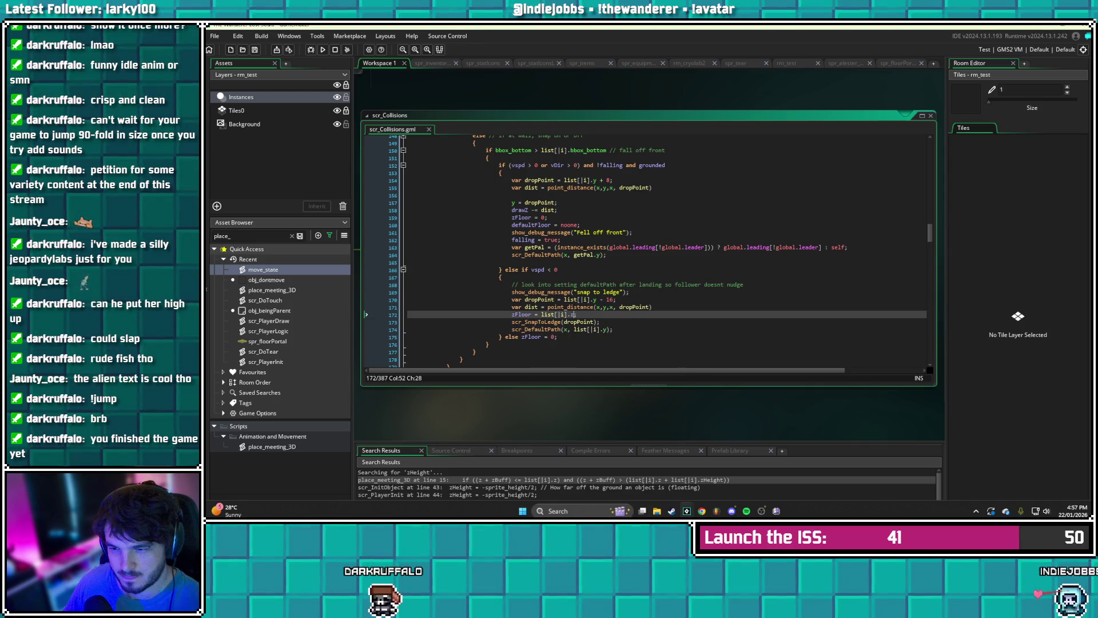
pyautogui.press('BackSpace')
pyautogui.press('BackSpace')
pyautogui.press('BackSpace')
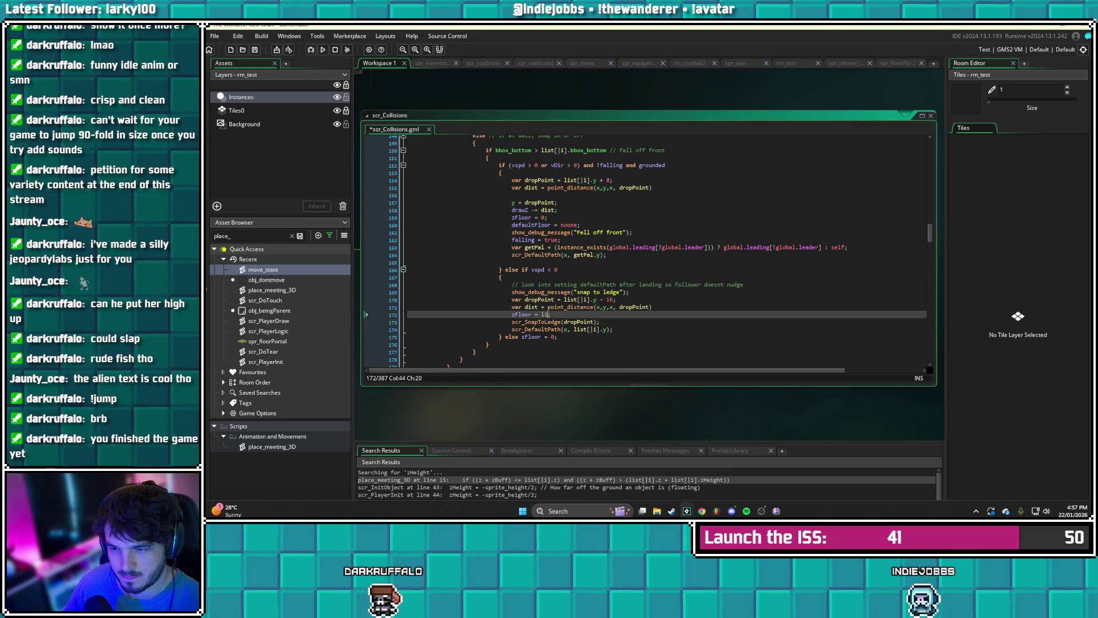
pyautogui.press('BackSpace')
pyautogui.press('BackSpace')
pyautogui.write('totalHeight')
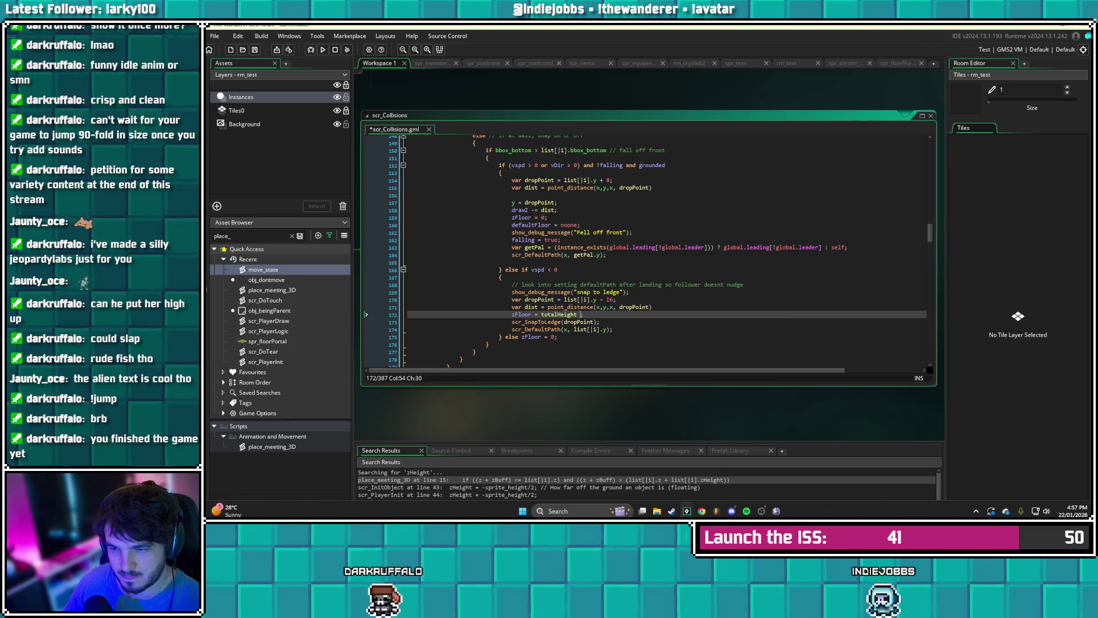
pyautogui.press('BackSpace')
pyautogui.hotkey('ctrl', 's')
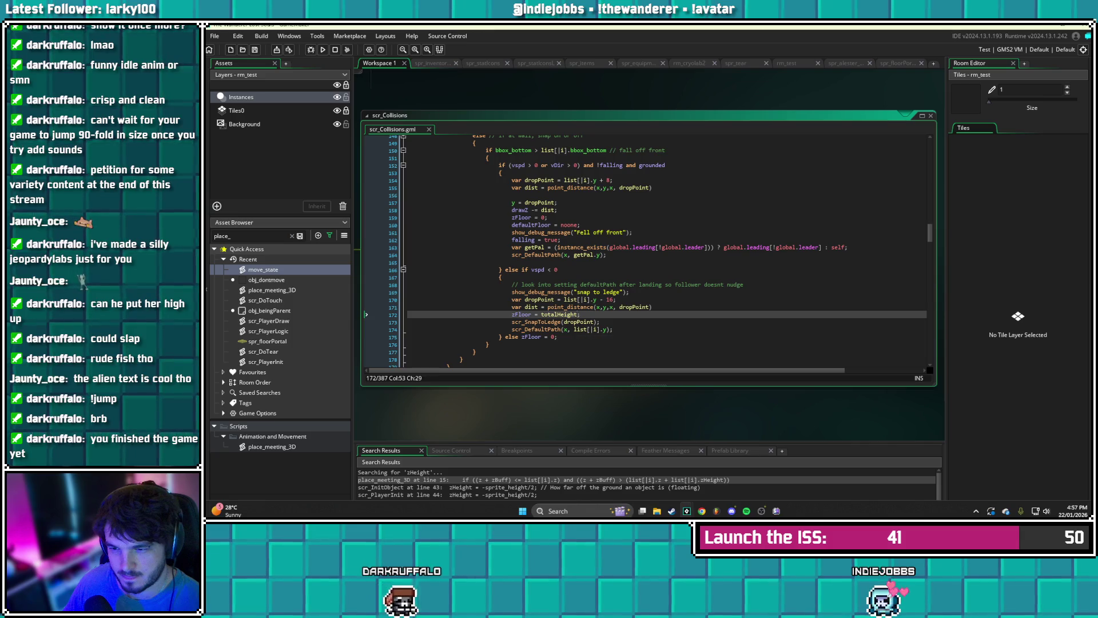
pyautogui.scroll(-2, 657, 250)
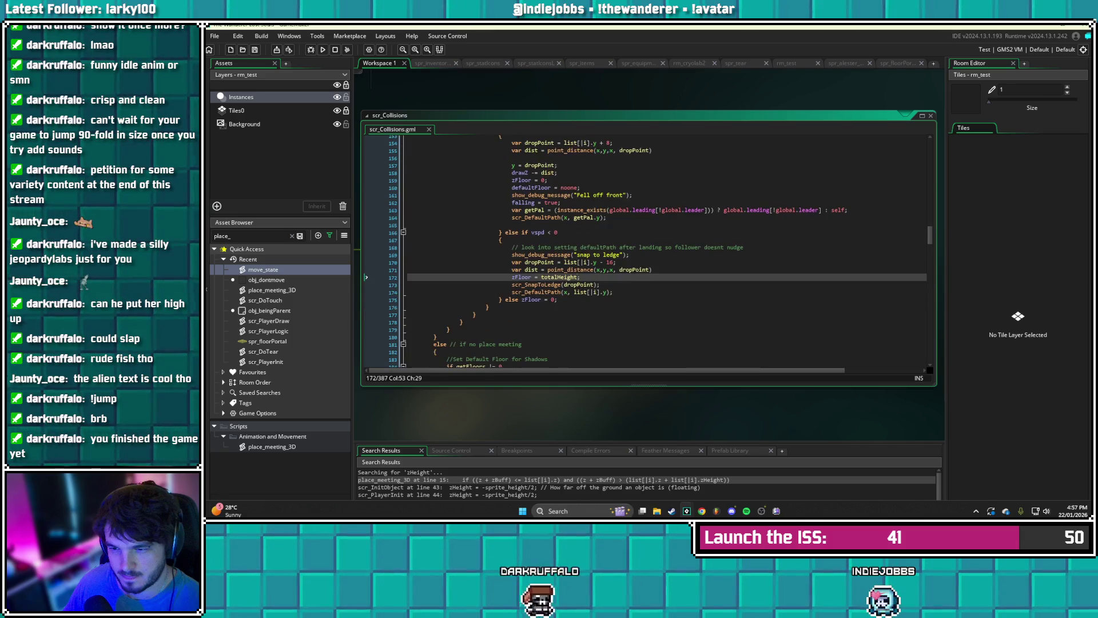
pyautogui.scroll(-1, 658, 251)
pyautogui.scroll(-3, 658, 250)
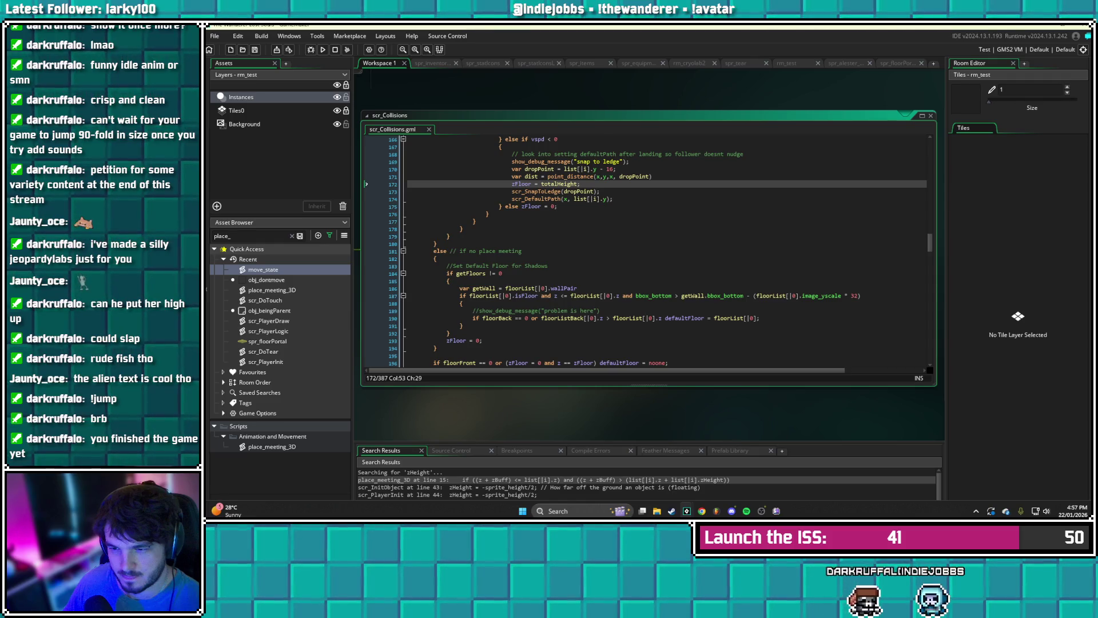
# - Declare totalHeight as floorList[|0].z plus zHeight below the wallPair line, then save
pyautogui.click(450, 281)
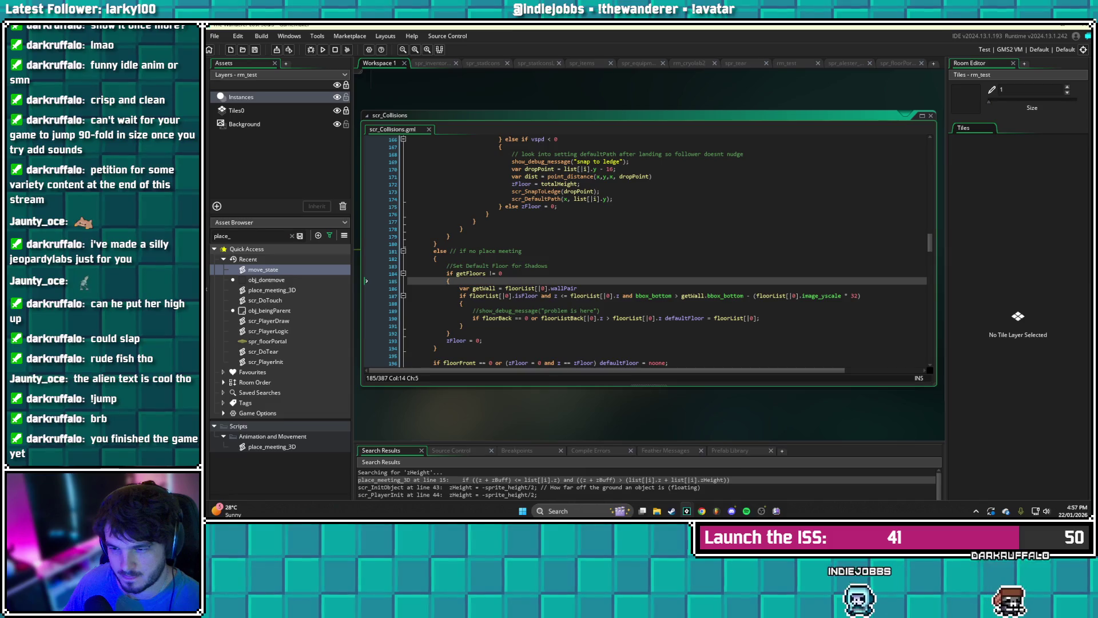
pyautogui.click(577, 288)
pyautogui.press('Return')
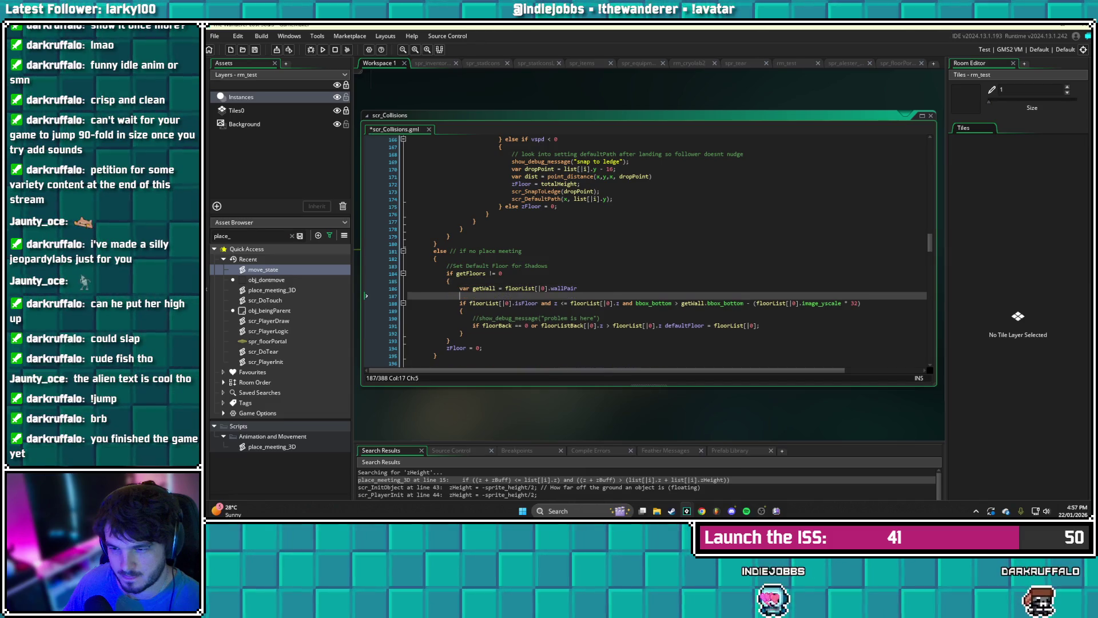
pyautogui.write('var totalH')
pyautogui.press('Return')
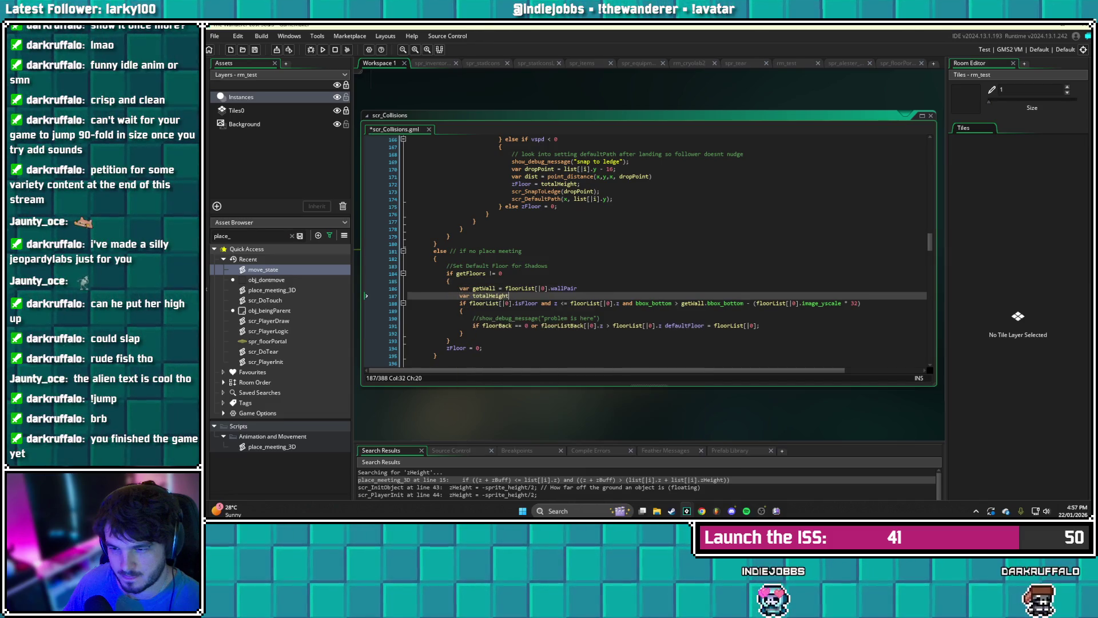
pyautogui.write(' = flo')
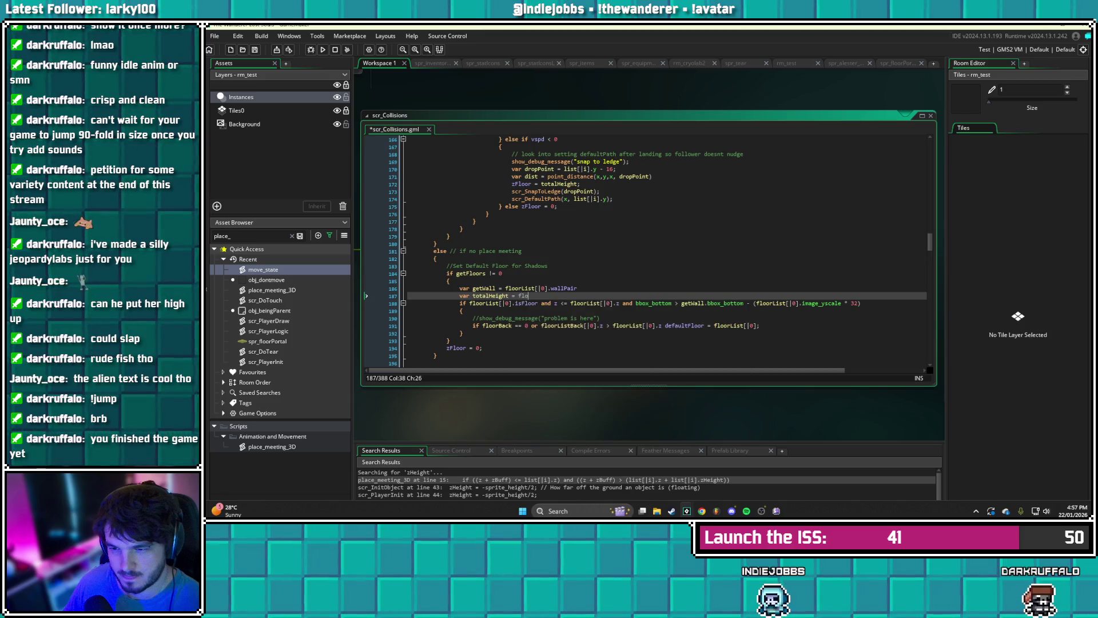
pyautogui.write('orLi')
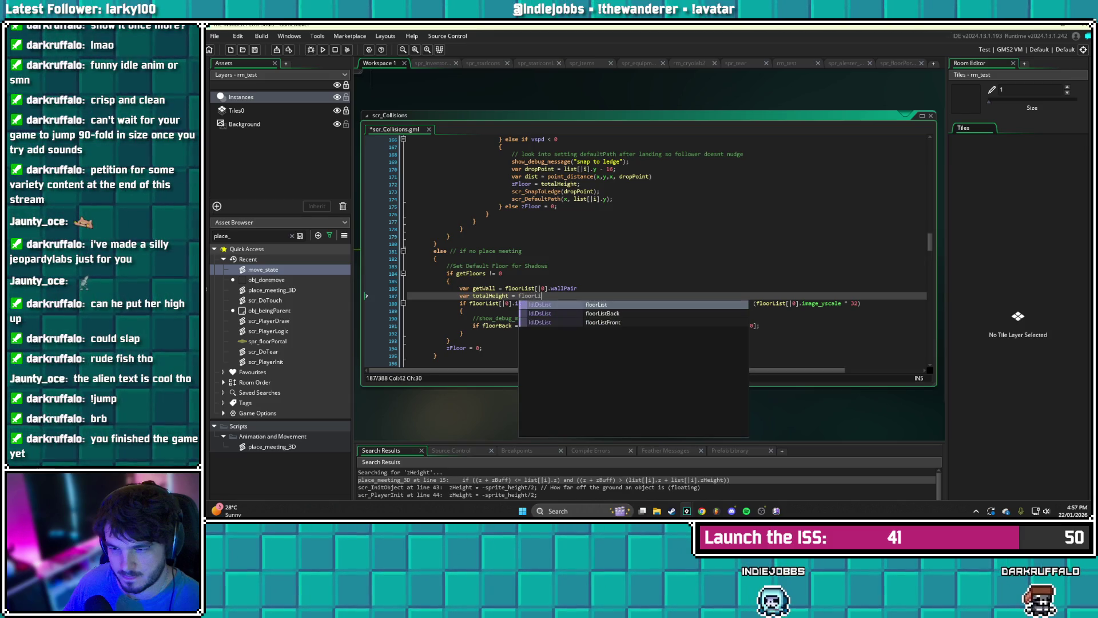
pyautogui.write('st ')
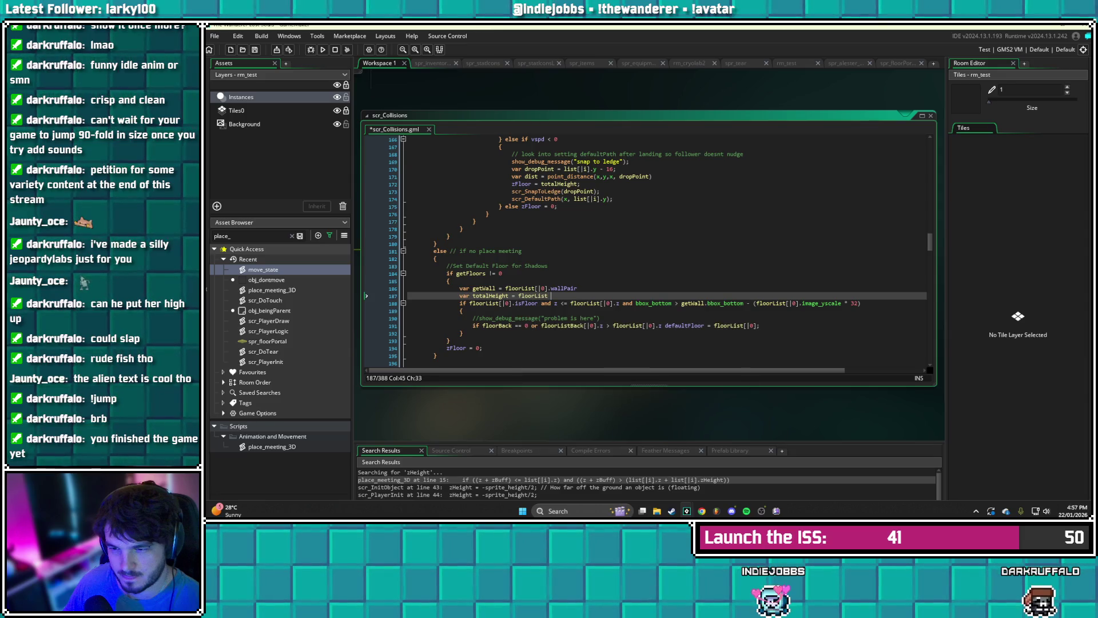
pyautogui.write('[')
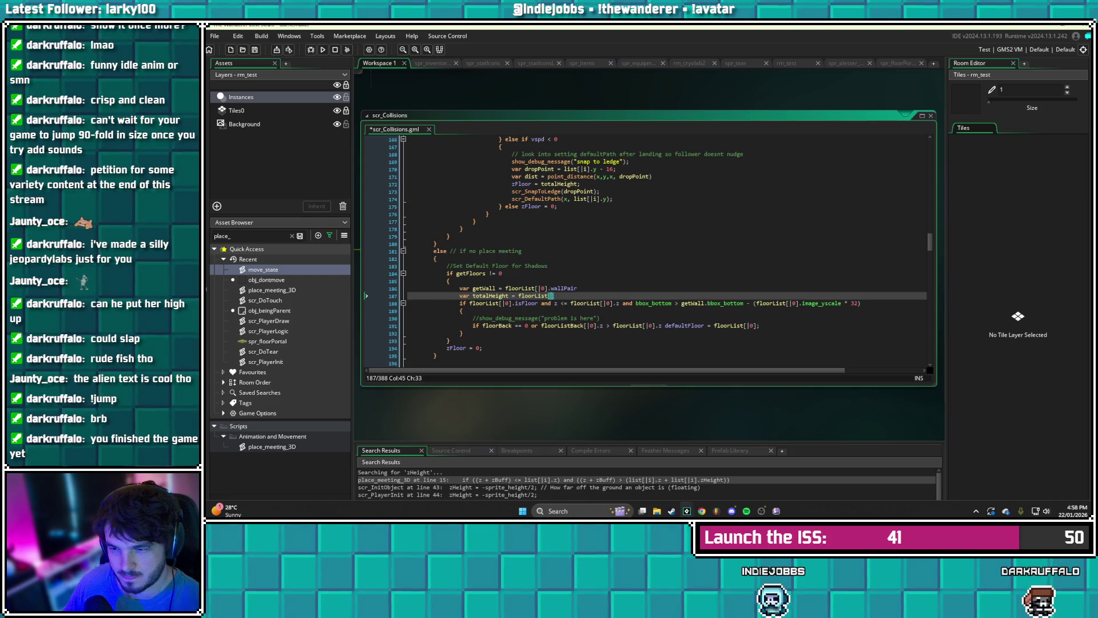
pyautogui.write('|0')
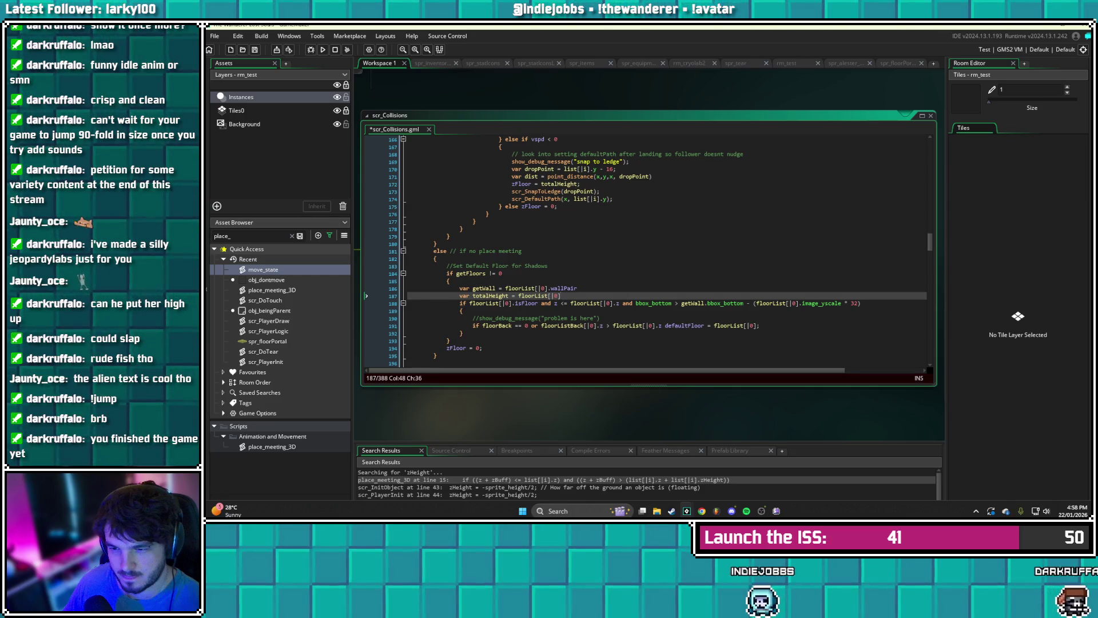
pyautogui.write(' floorList')
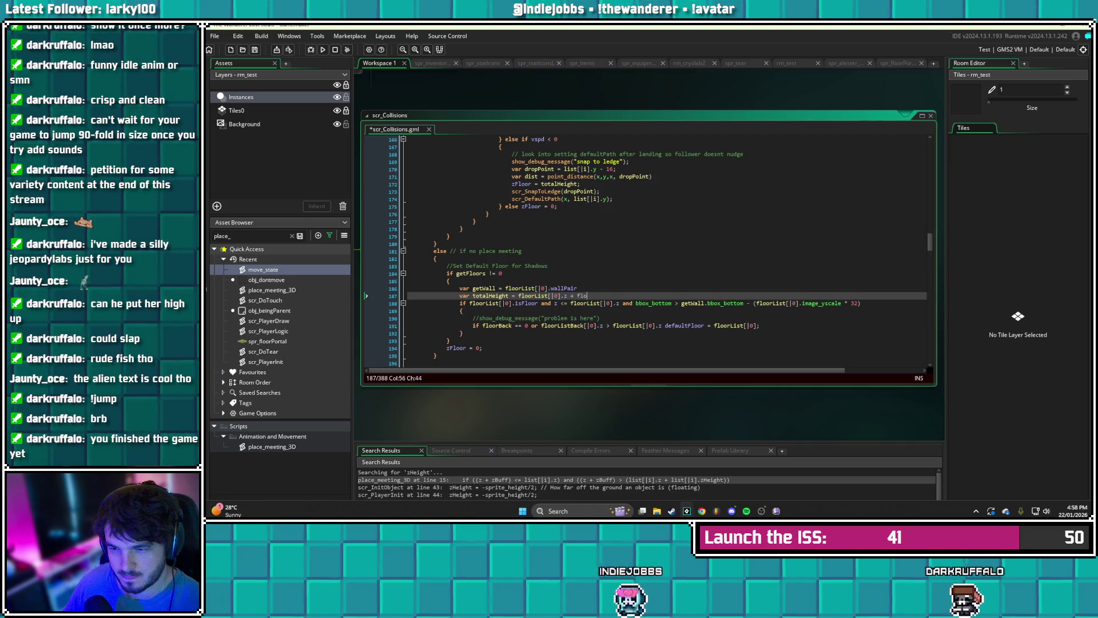
pyautogui.write('[|0')
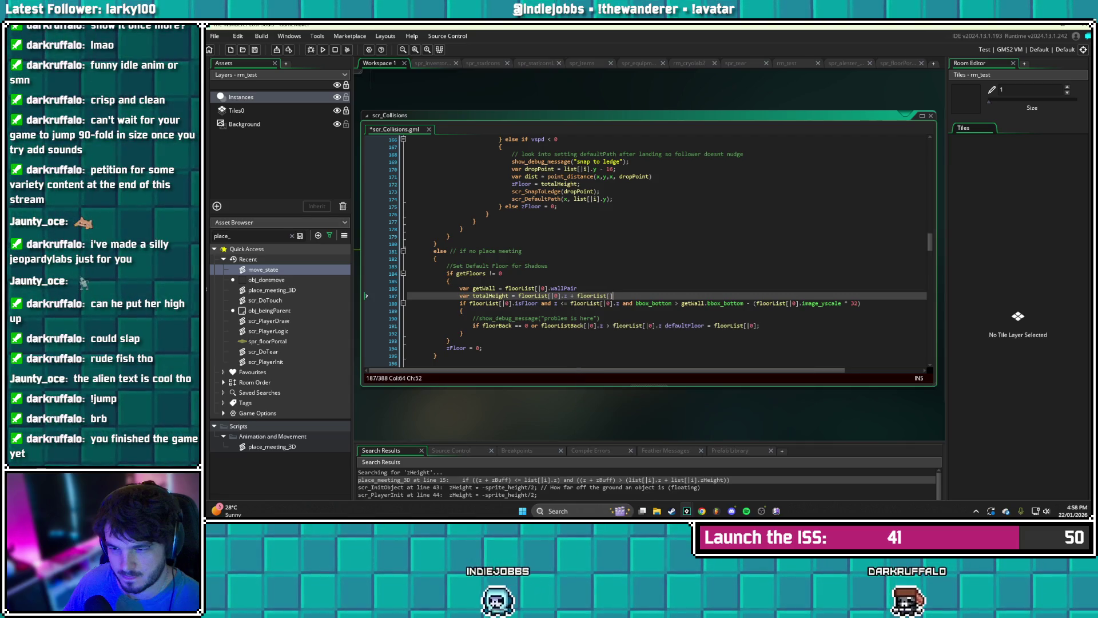
pyautogui.write(']')
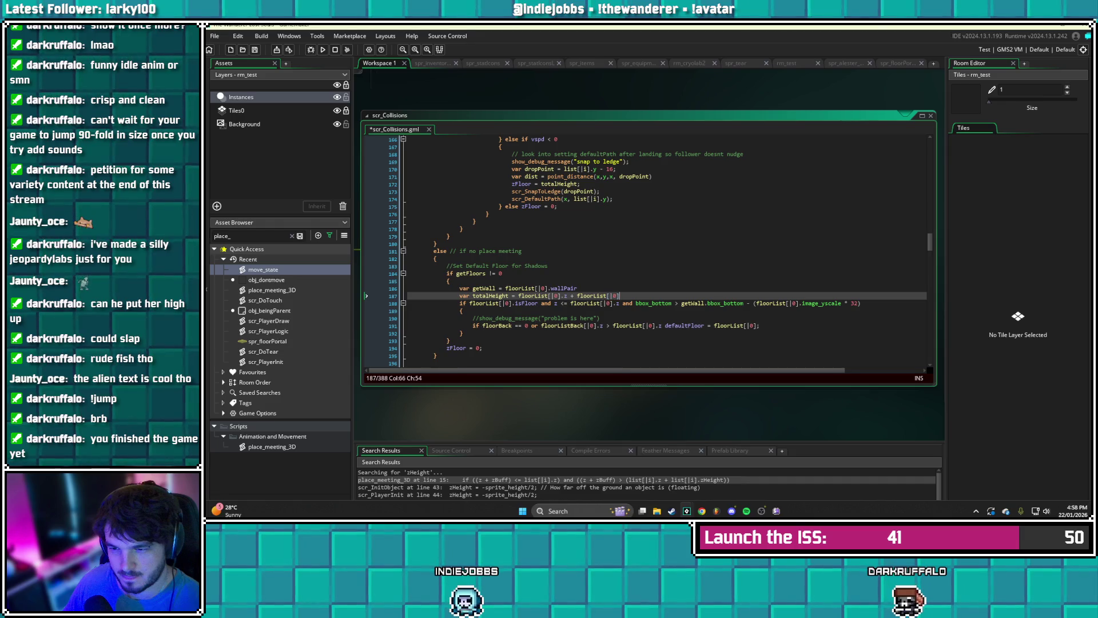
pyautogui.write('.zHeight')
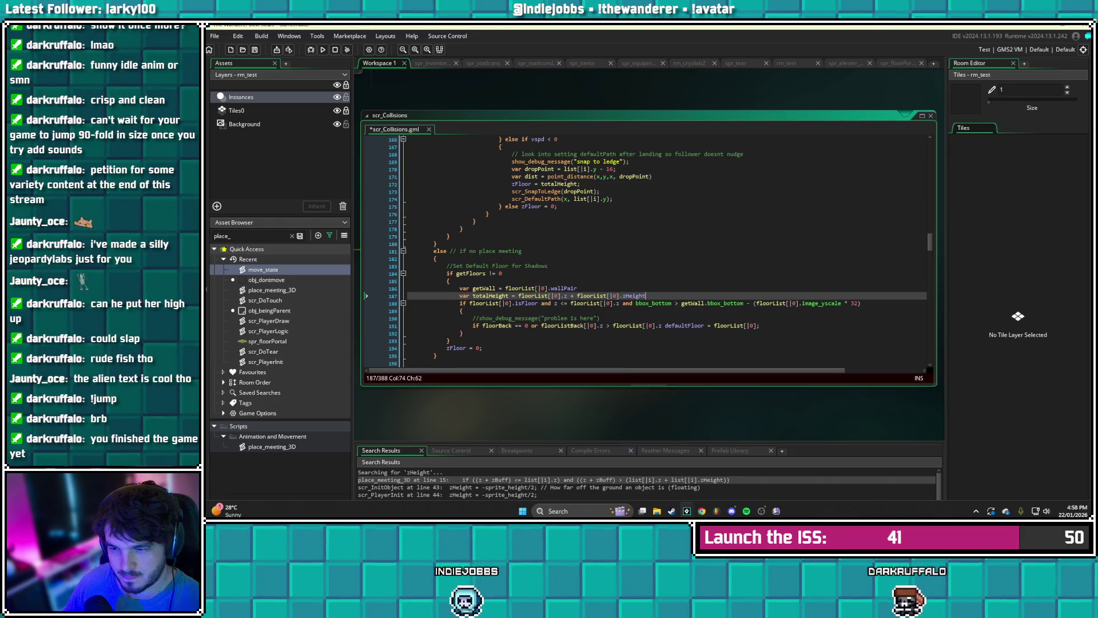
pyautogui.hotkey('ctrl', 's')
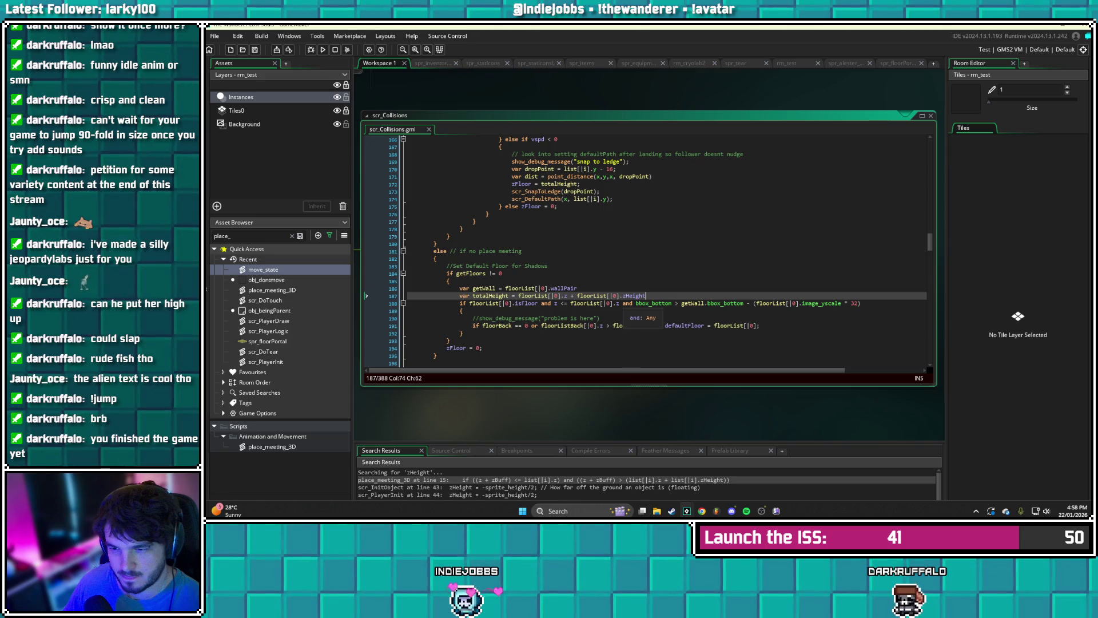
# - Replace the floor z references in the isFloor and floorBack comparisons with totalHeight, then save
pyautogui.moveTo(620, 303); pyautogui.dragTo(568, 303)
pyautogui.write('totalHe')
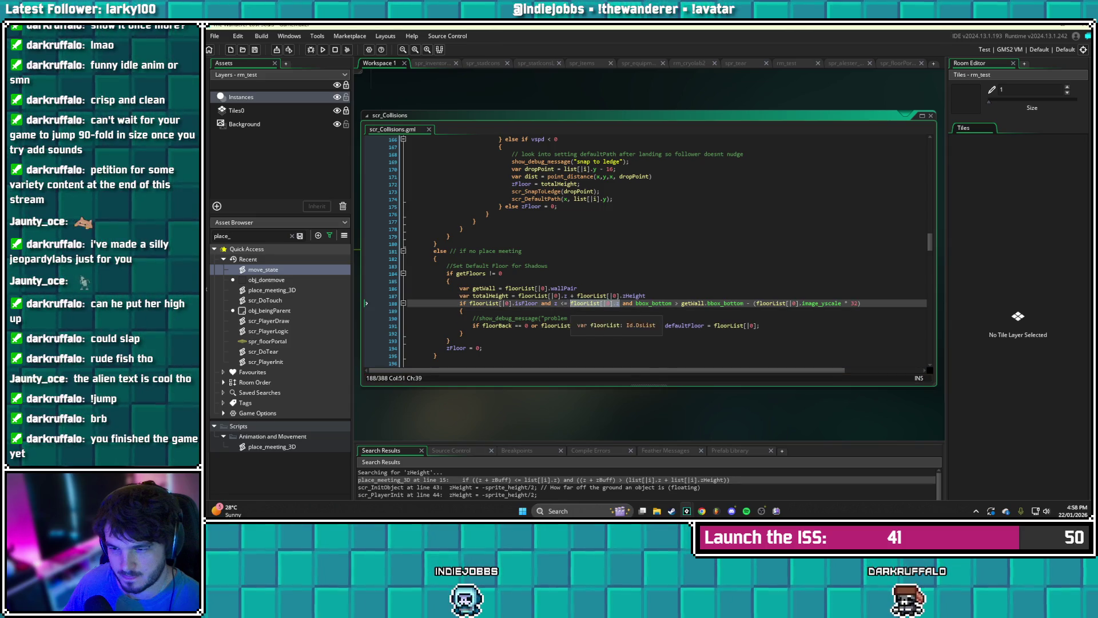
pyautogui.write('ight')
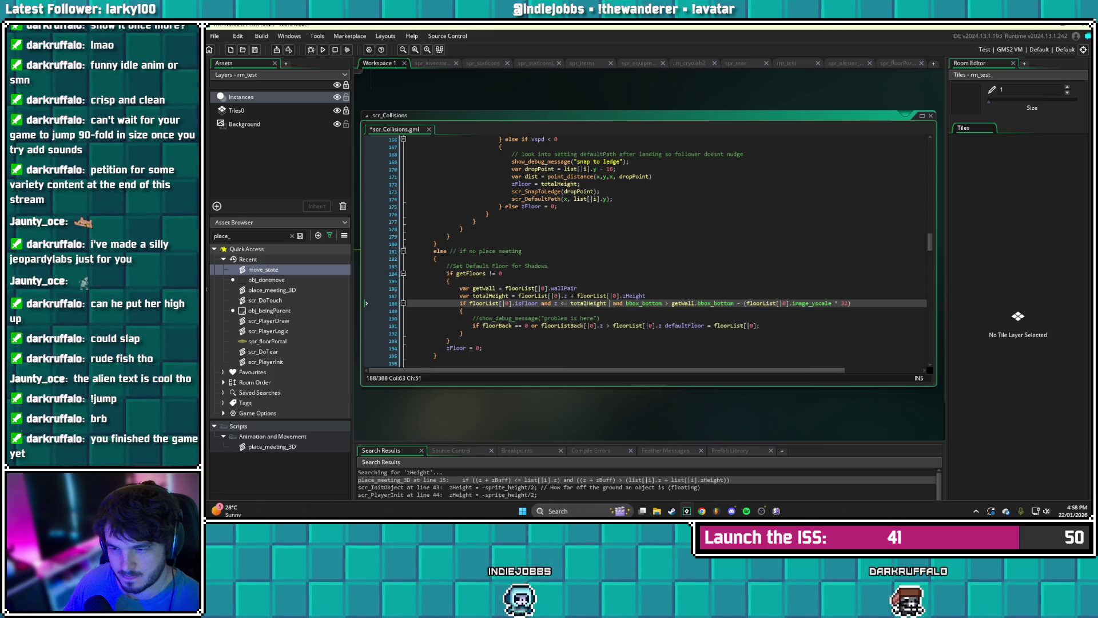
pyautogui.hotkey('ctrl', 's')
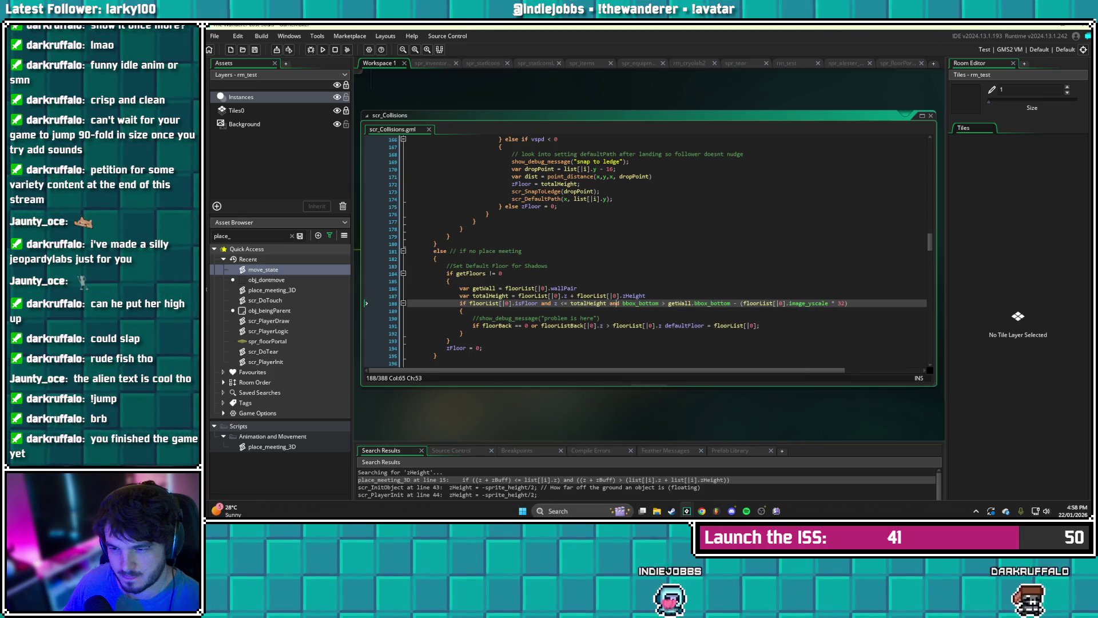
pyautogui.press('Down')
pyautogui.press('Down')
pyautogui.press('Down')
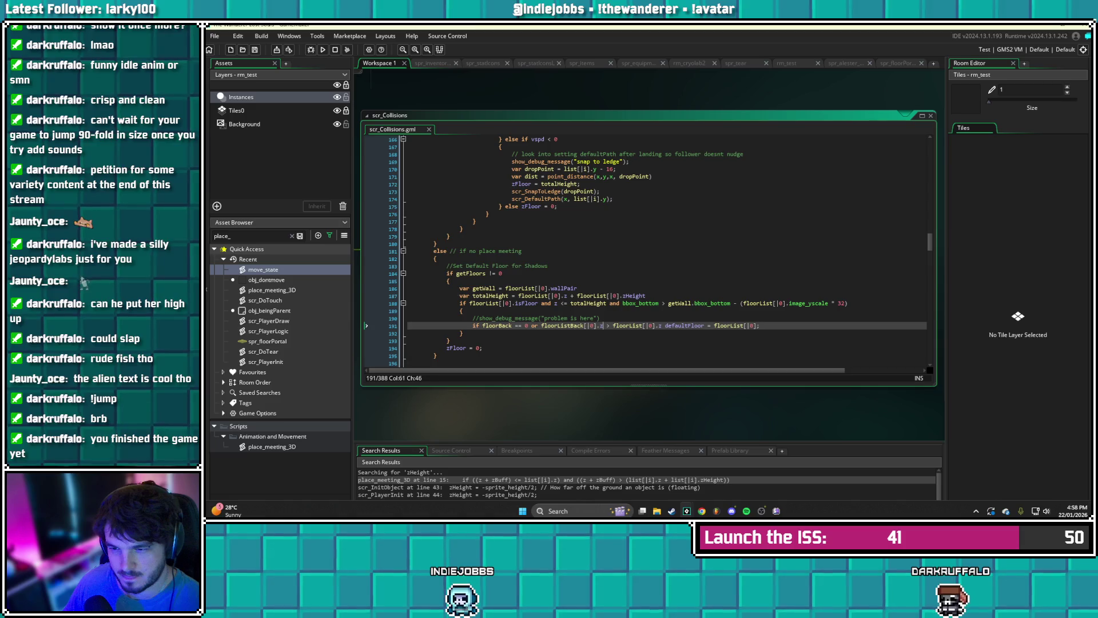
pyautogui.click(659, 326)
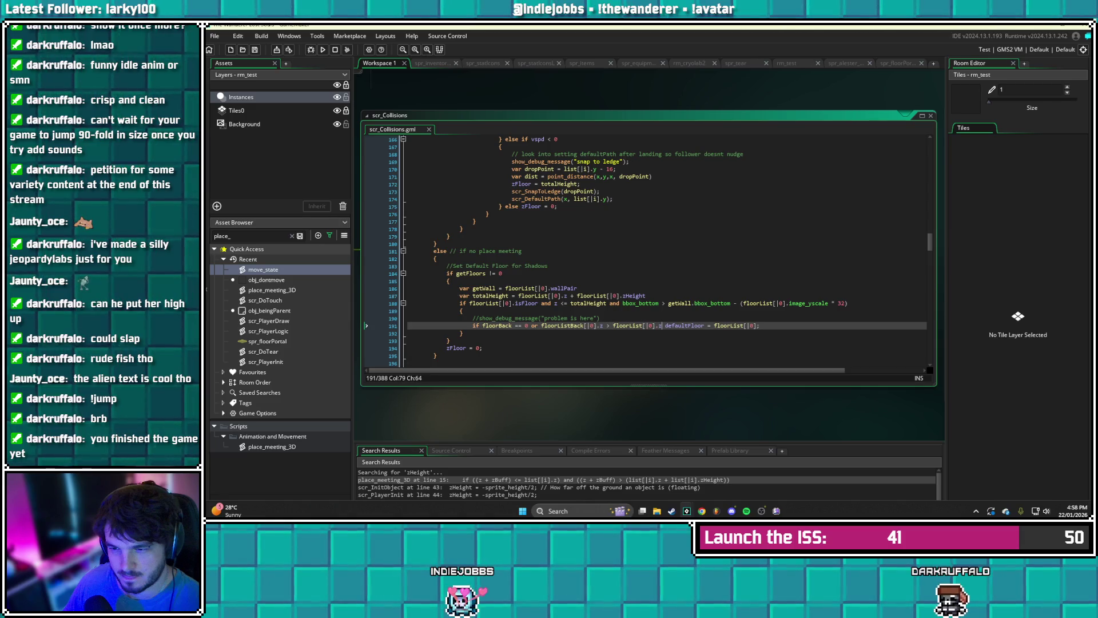
pyautogui.press('BackSpace')
pyautogui.press('BackSpace')
pyautogui.press('BackSpace')
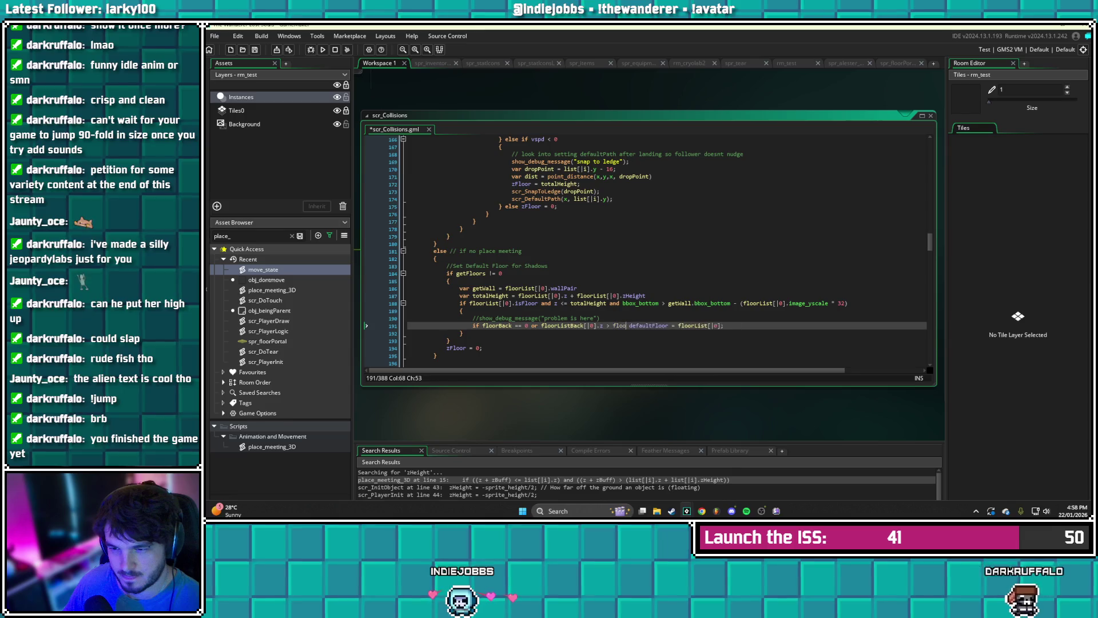
pyautogui.write('totalHeight')
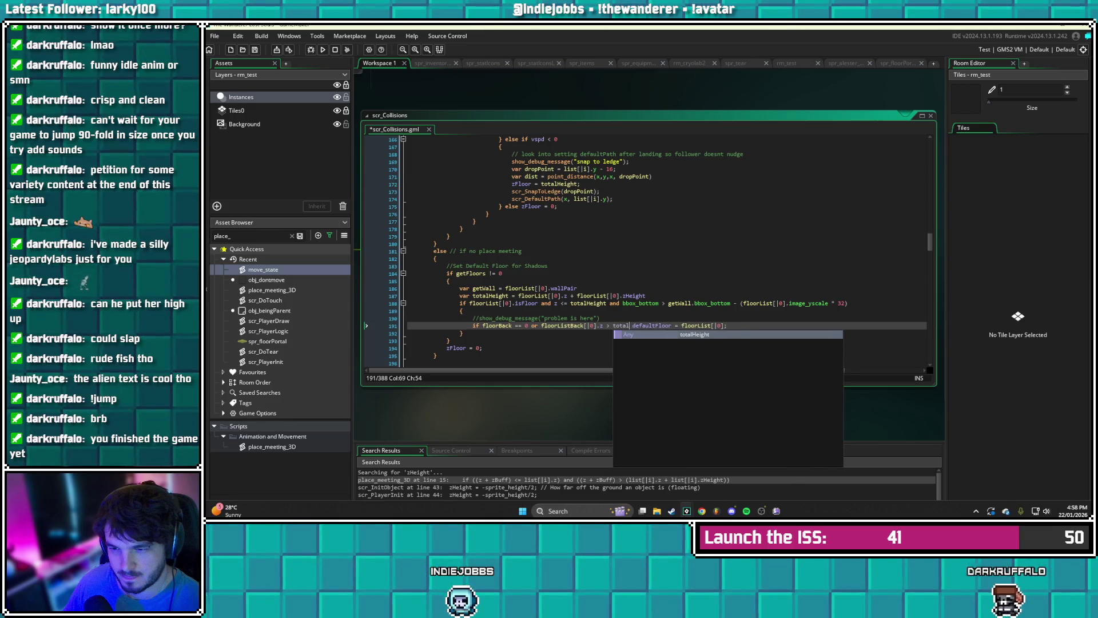
pyautogui.hotkey('ctrl', 's')
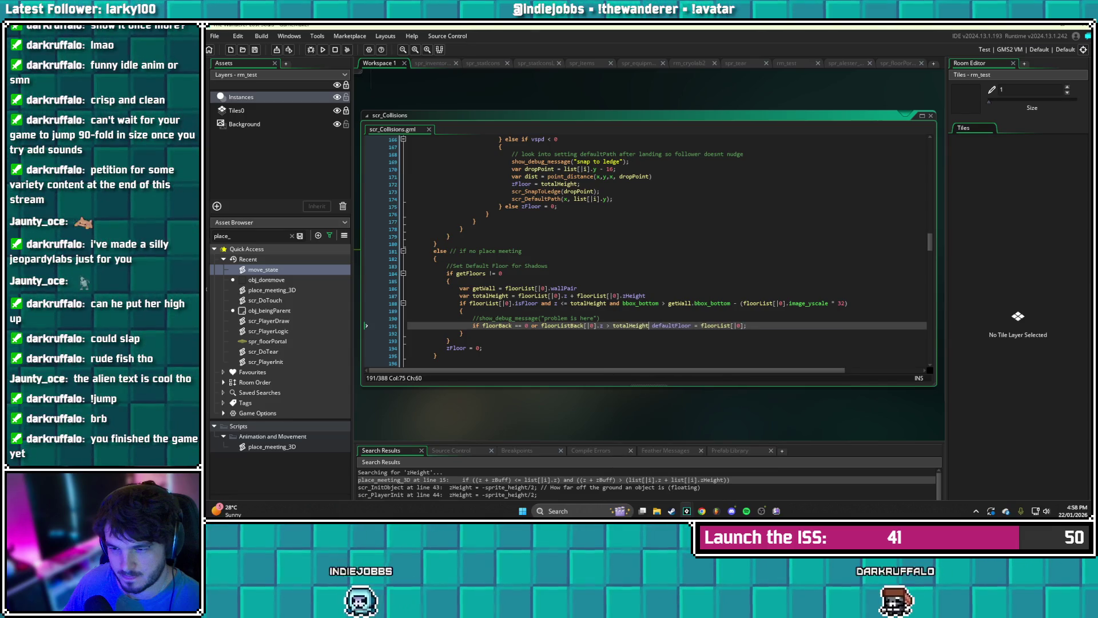
# - Add 'var totalHeightBack = floorListBack[|0].z + floorListBack[|0].zHeight' below totalHeight and save
pyautogui.click(646, 296)
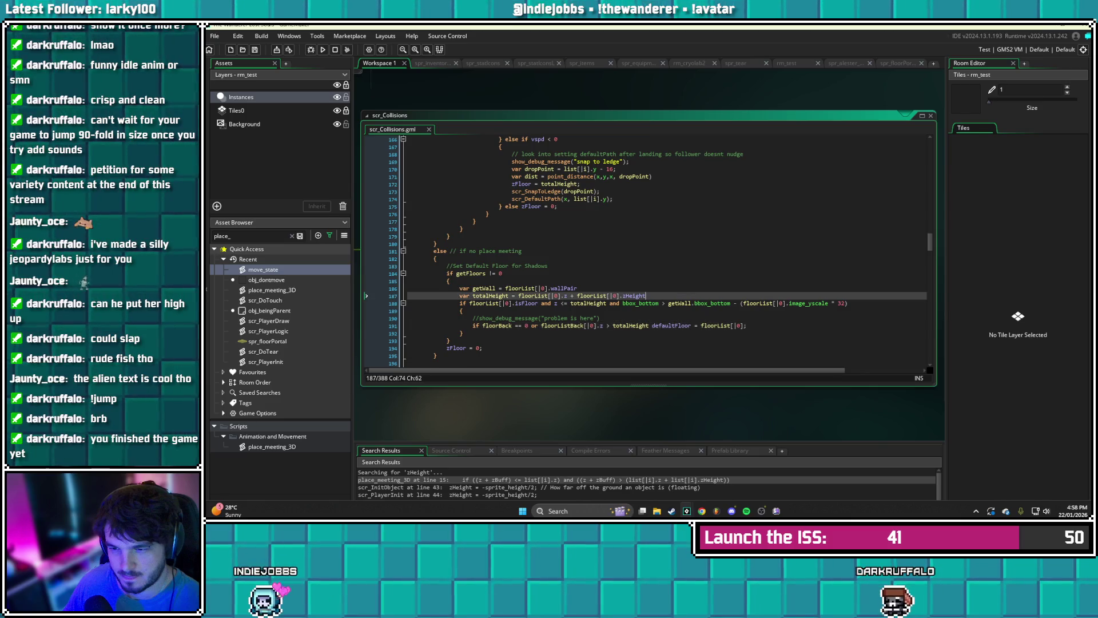
pyautogui.press('Return')
pyautogui.write('var total')
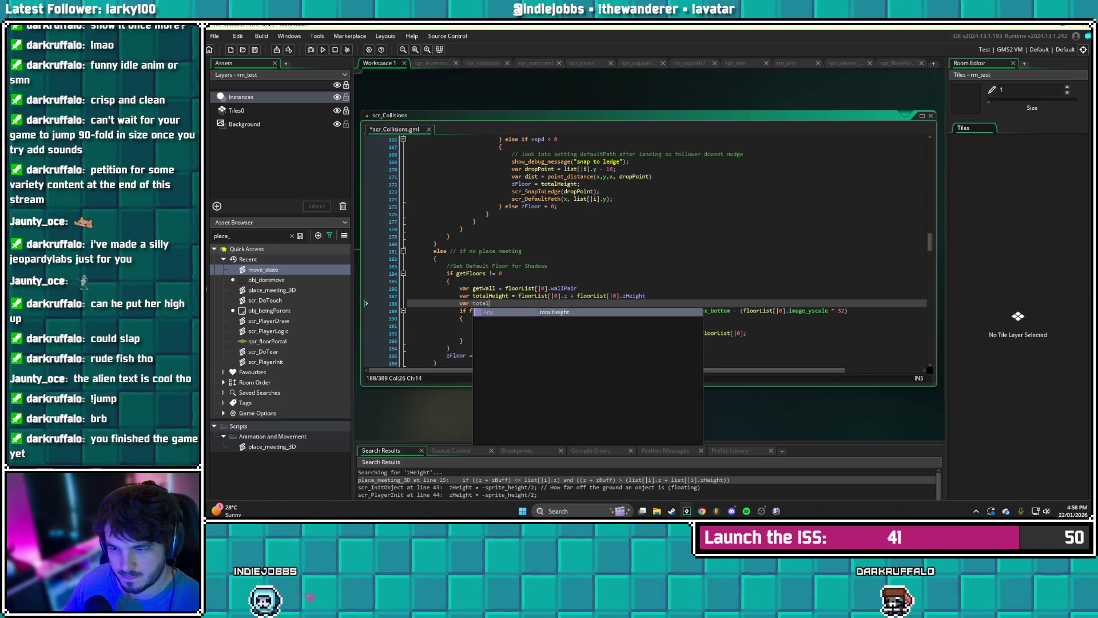
pyautogui.write('HeightBack =')
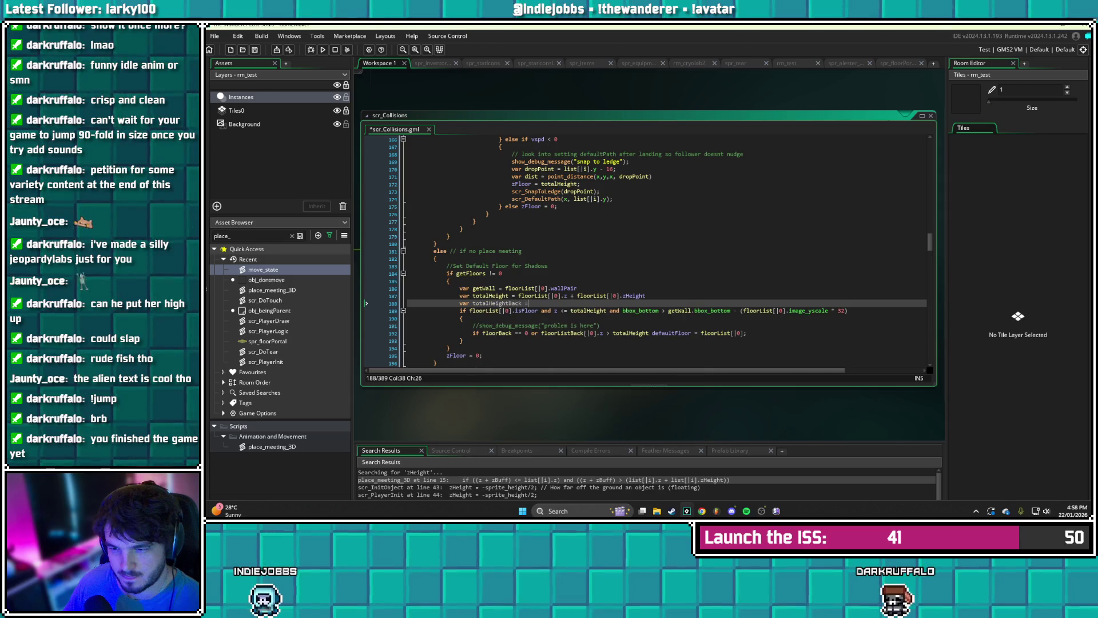
pyautogui.write(' floorList')
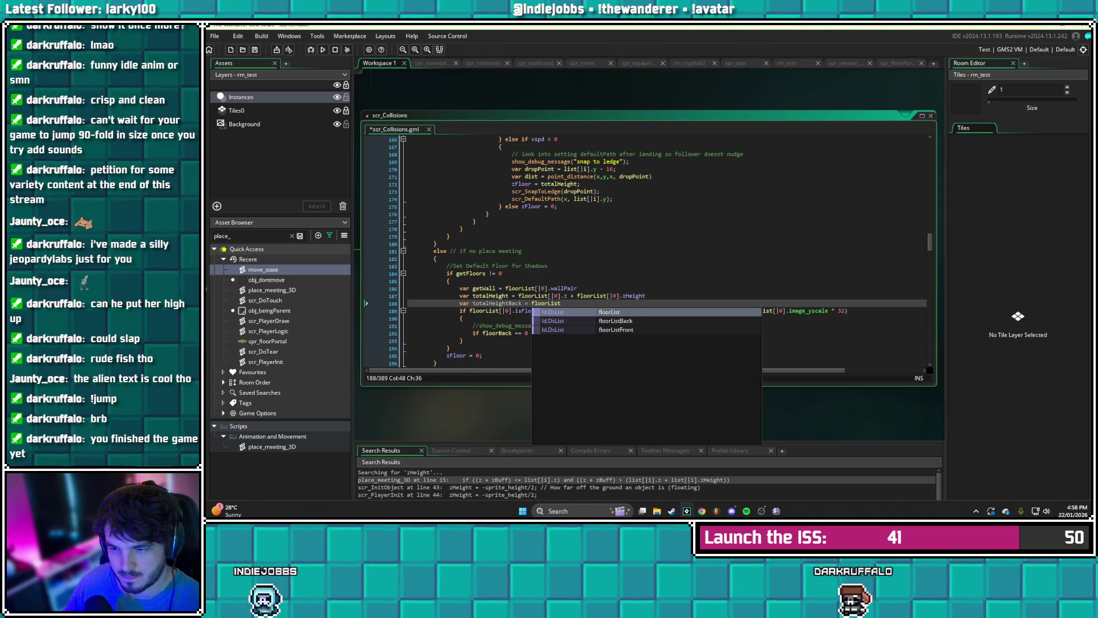
pyautogui.write('Back[')
pyautogui.press('Left')
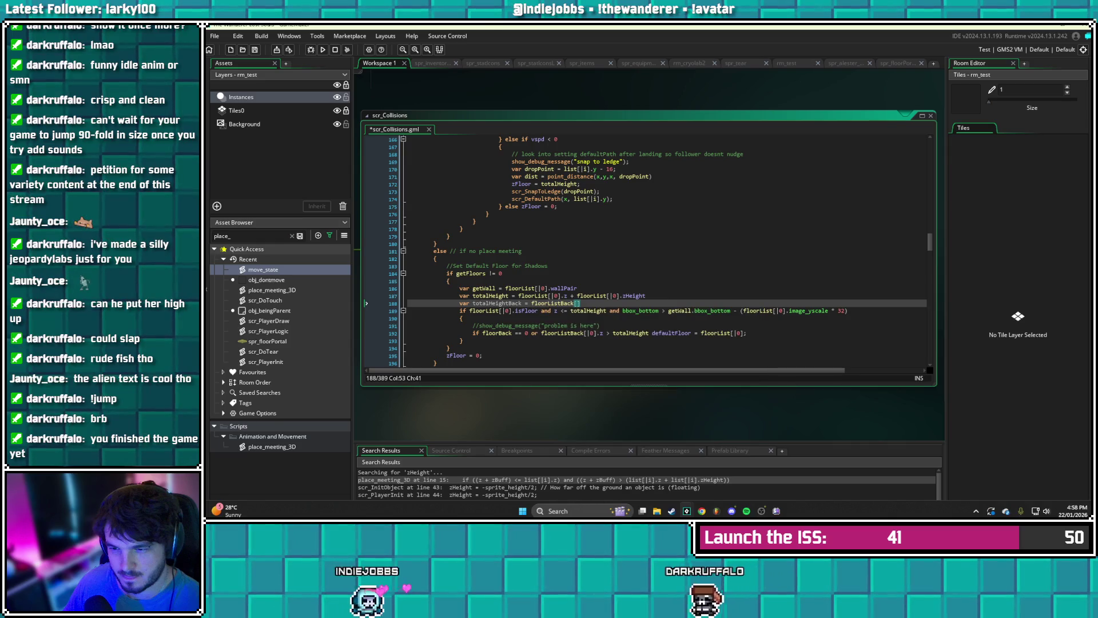
pyautogui.write('|0].z +')
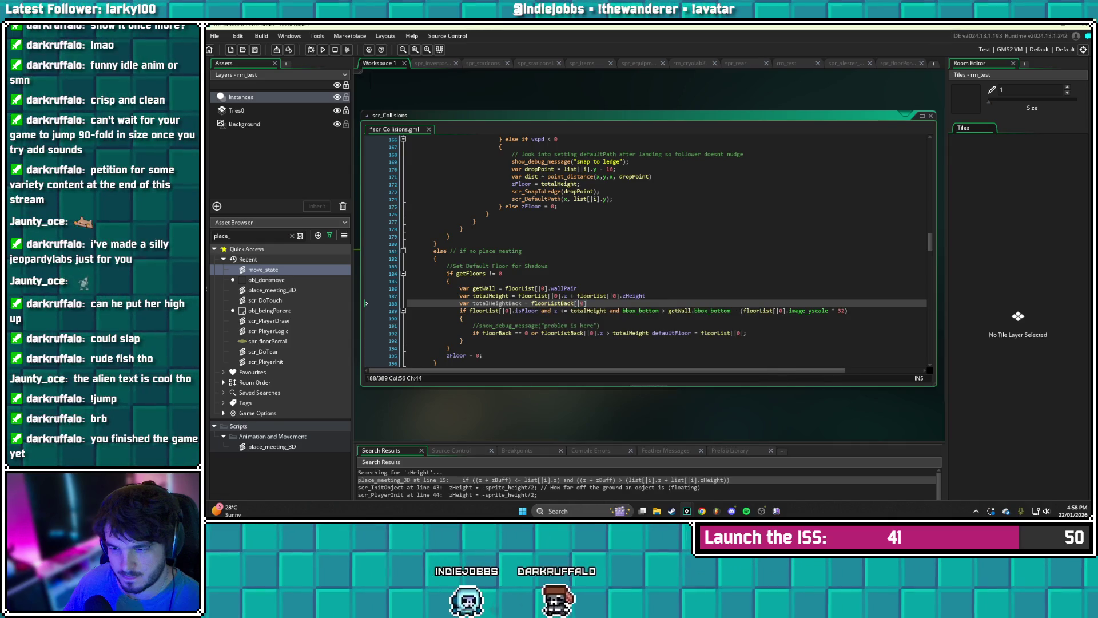
pyautogui.write(' floorListBack[|0].z + floorListBack[|0')
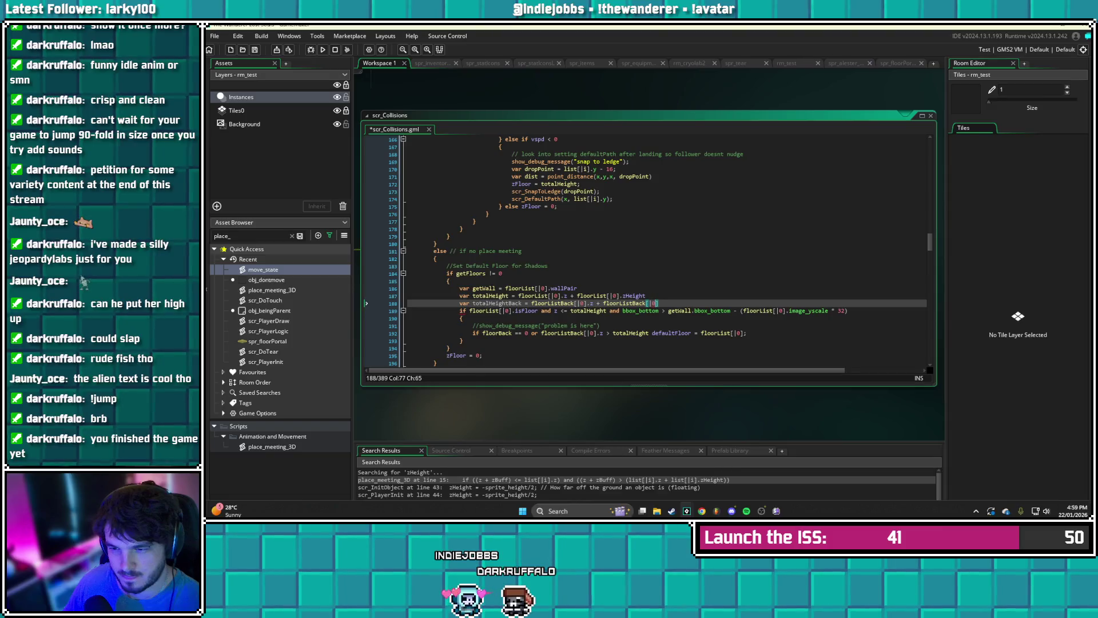
pyautogui.write('Height')
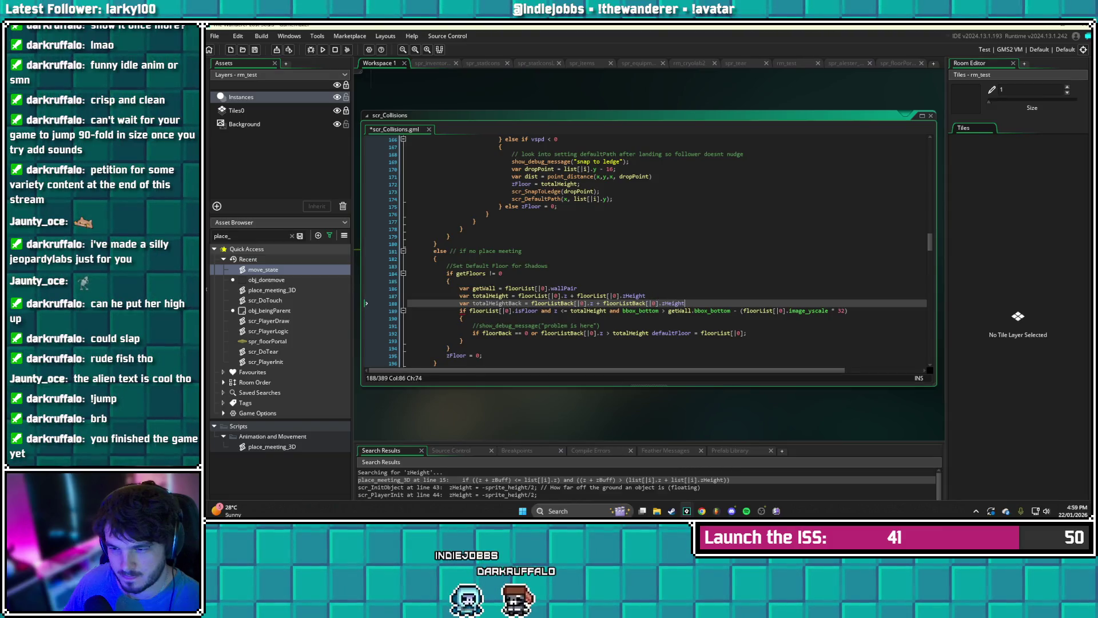
pyautogui.hotkey('ctrl', 's')
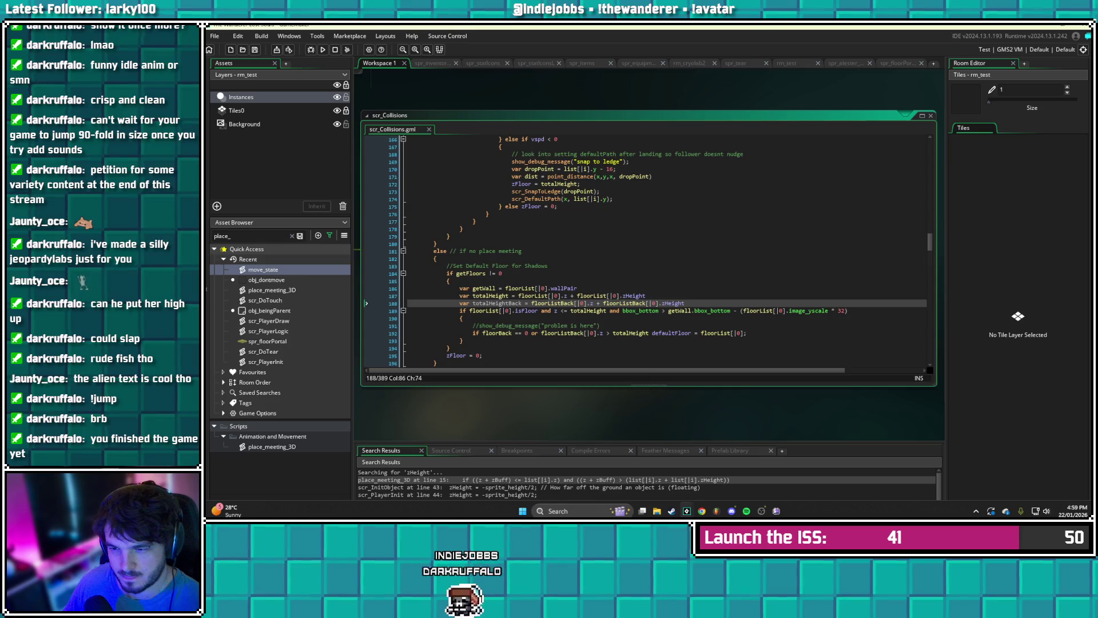
# - Replace floorListBack[|0].z in the fallback floor check on line 192 with totalHeightBack, then save
pyautogui.click(568, 333)
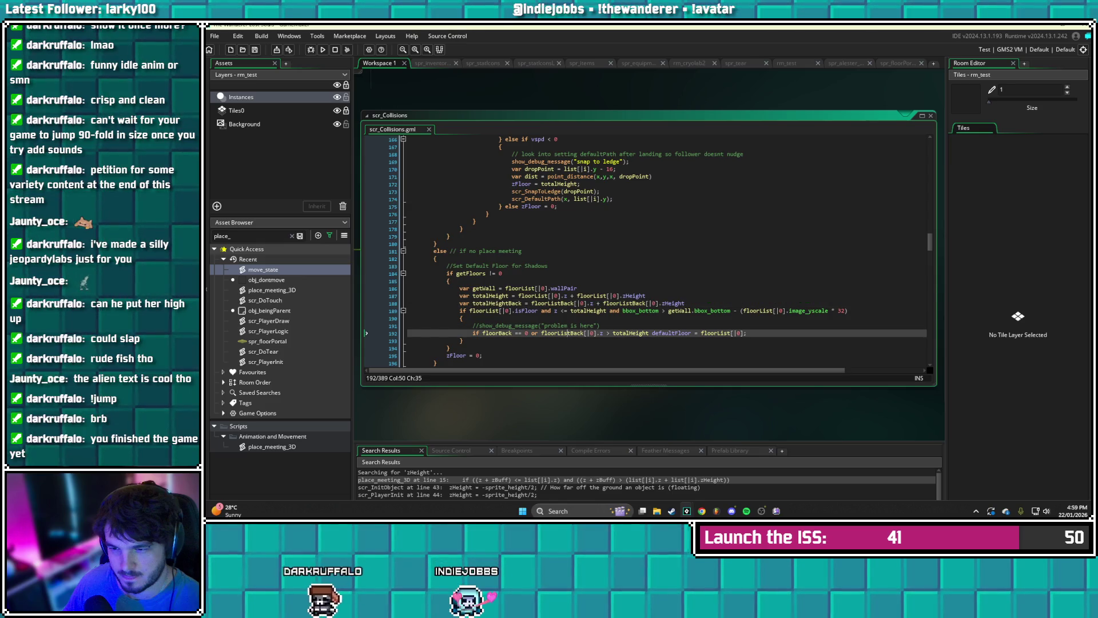
pyautogui.moveTo(607, 333); pyautogui.dragTo(542, 333)
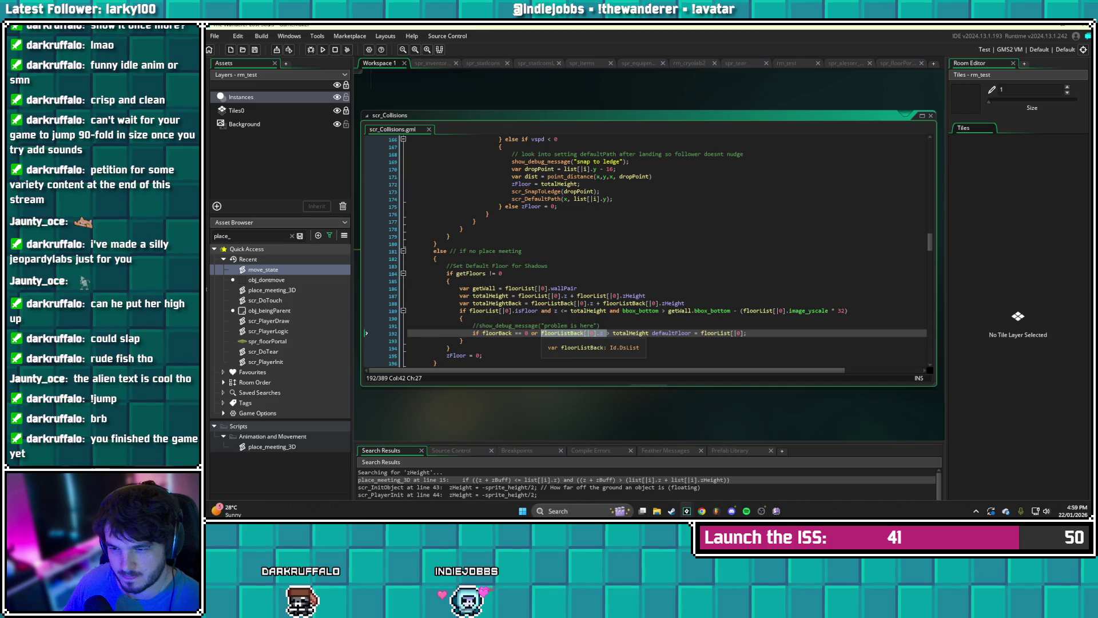
pyautogui.write('totalHeightBack')
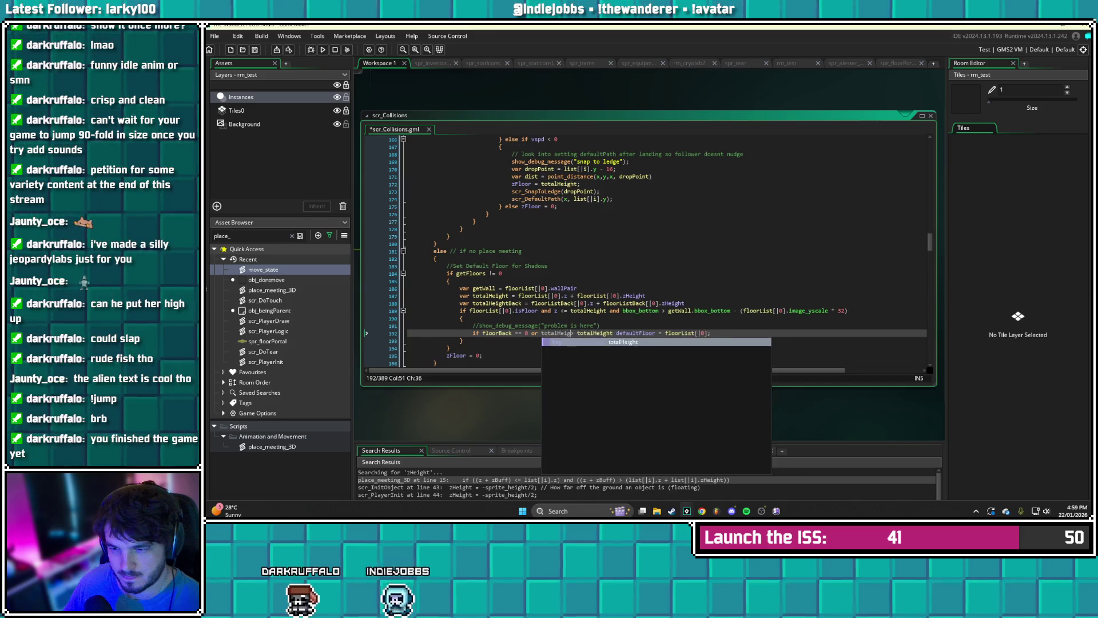
pyautogui.hotkey('ctrl', 's')
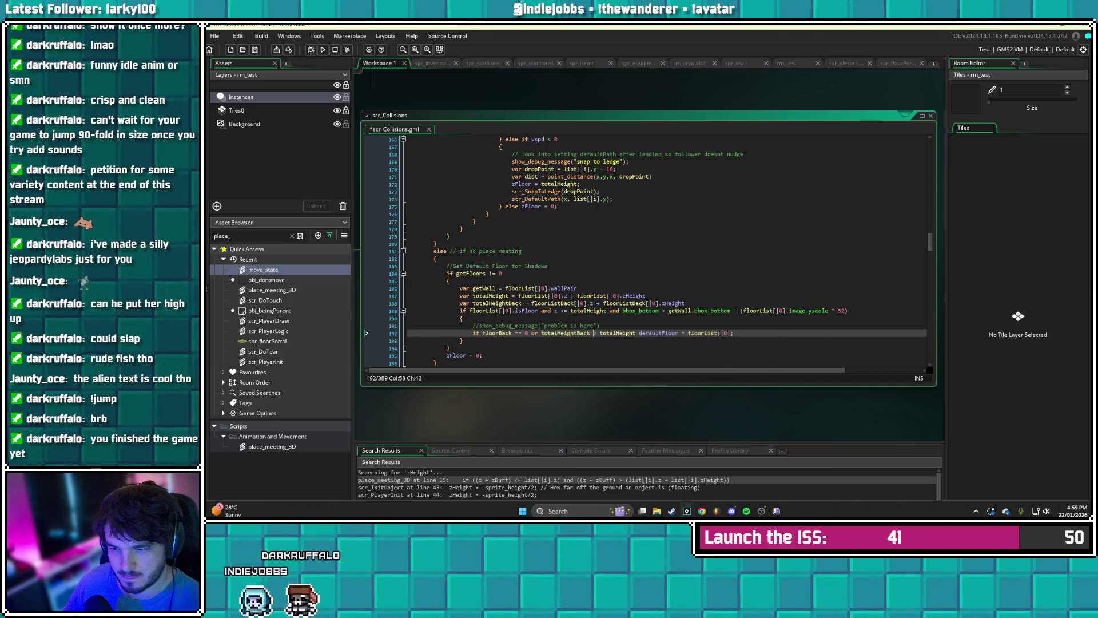
# - Scroll down to ZFloorManagementFollower and place the cursor in its getFloors block at line 219
pyautogui.scroll(-3, 658, 252)
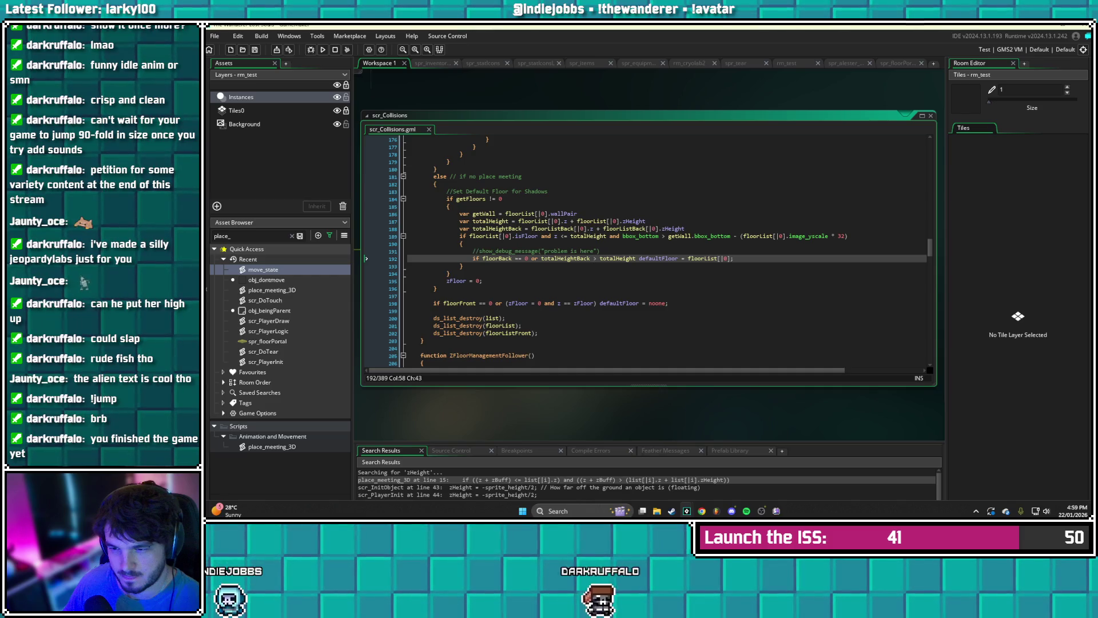
pyautogui.scroll(-5, 667, 252)
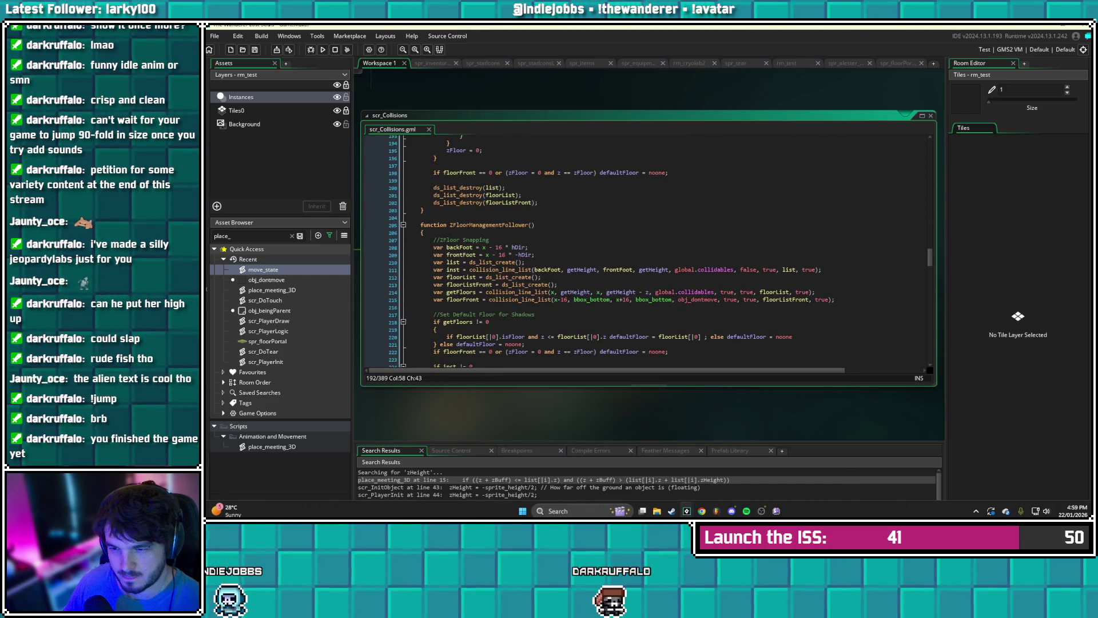
pyautogui.scroll(-2, 658, 252)
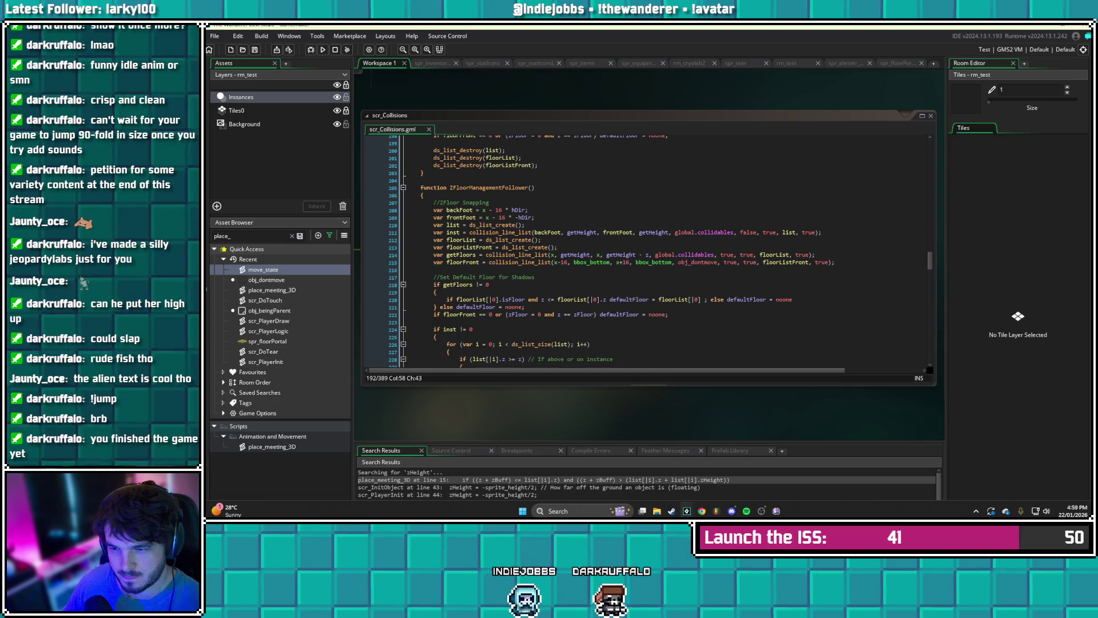
pyautogui.scroll(-3, 609, 250)
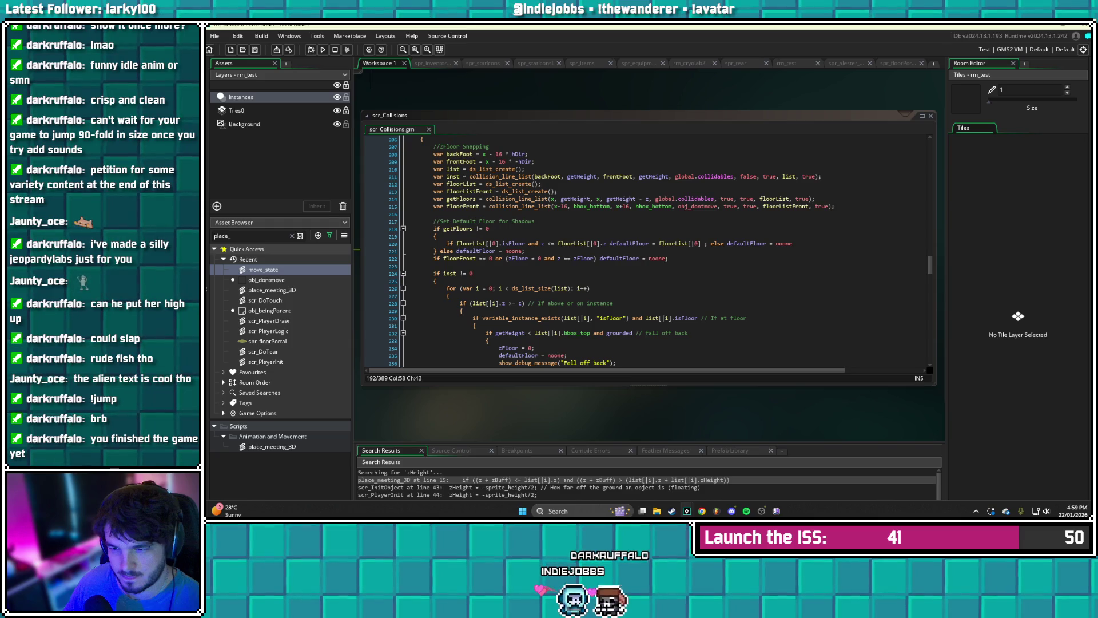
pyautogui.scroll(20, 647, 250)
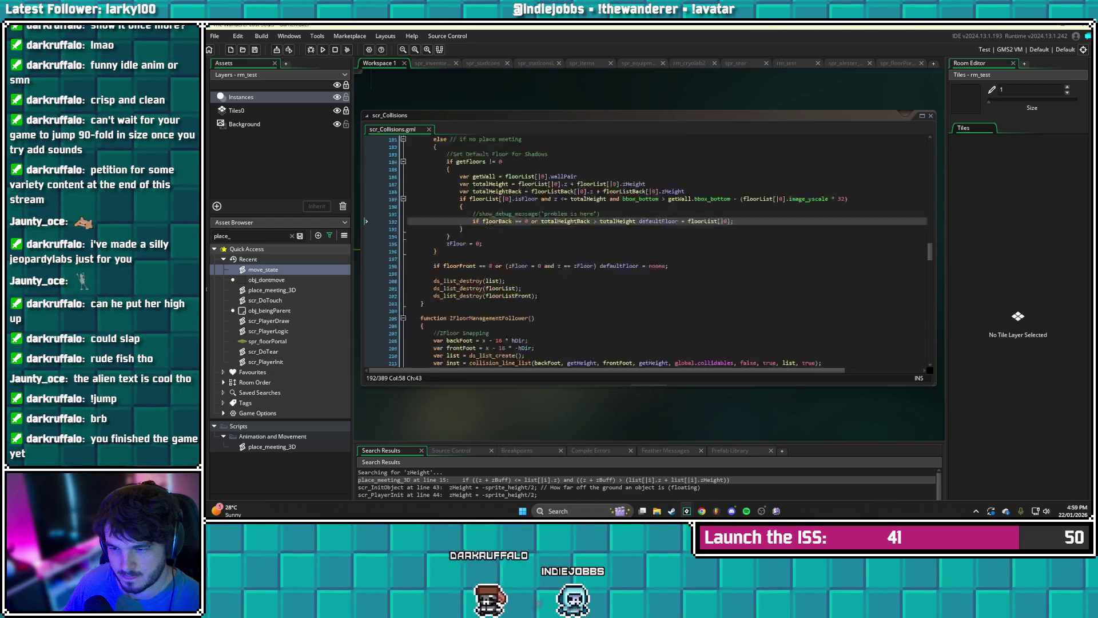
pyautogui.scroll(1, 647, 251)
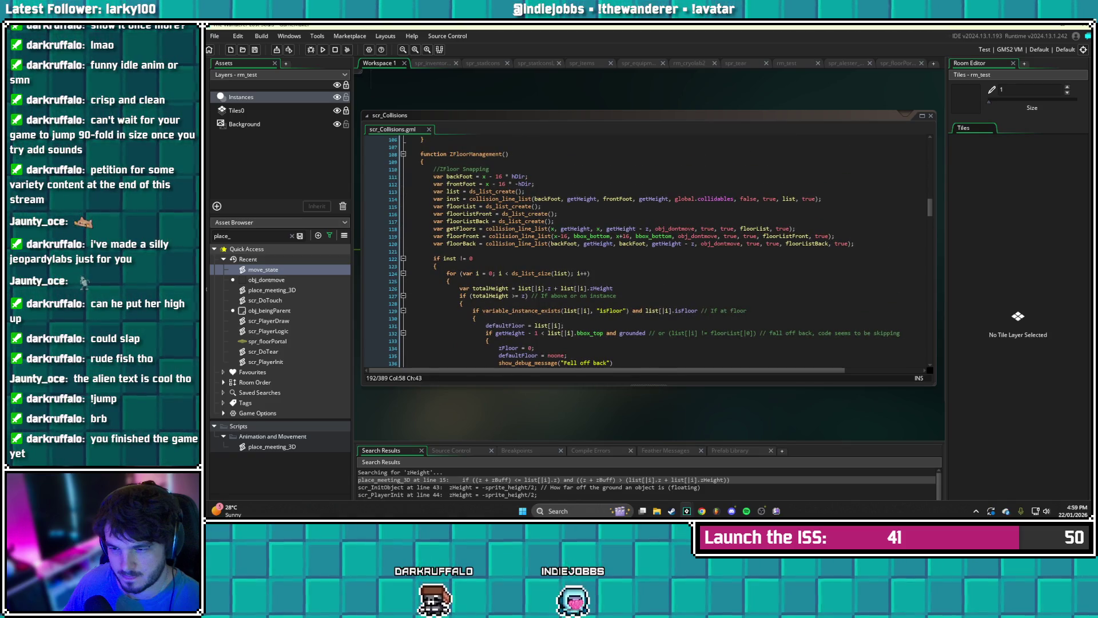
pyautogui.scroll(-20, 646, 251)
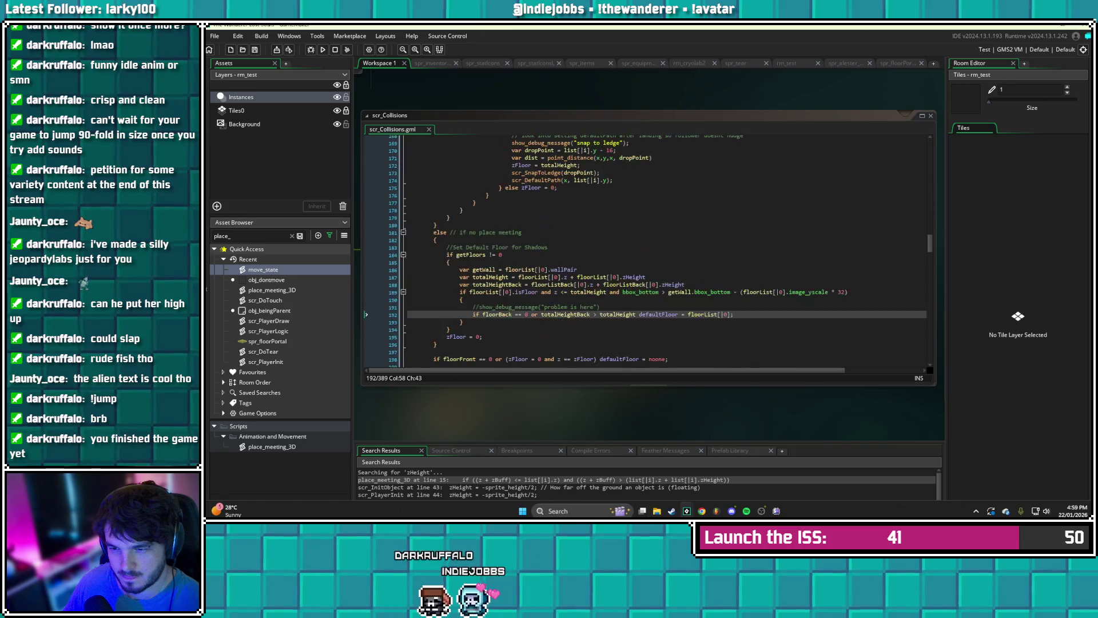
pyautogui.scroll(-1, 646, 251)
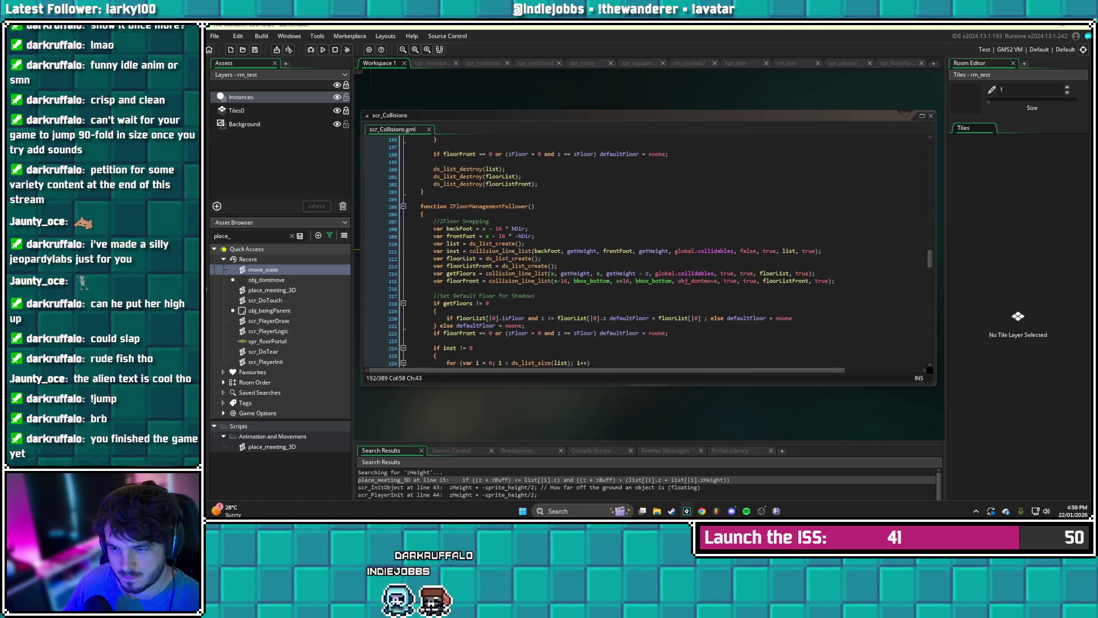
pyautogui.scroll(-1, 646, 250)
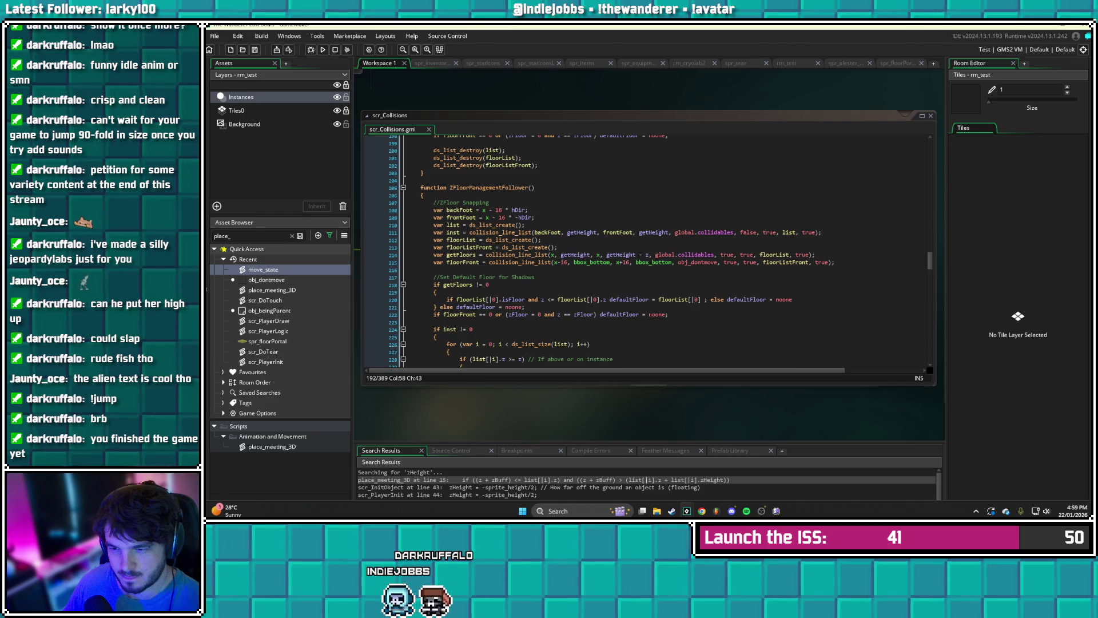
pyautogui.click(437, 292)
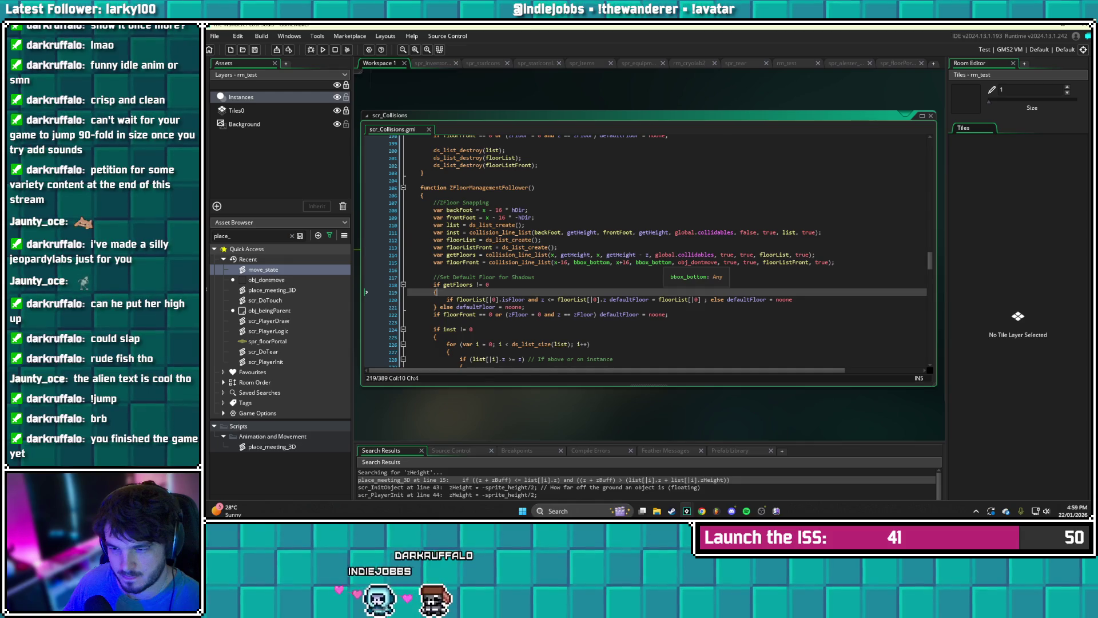
# - Add 'var floorHeight = floorList[|0].z + floorList[|0].zHeight' in the follower's getFloors block and save
pyautogui.press('Return')
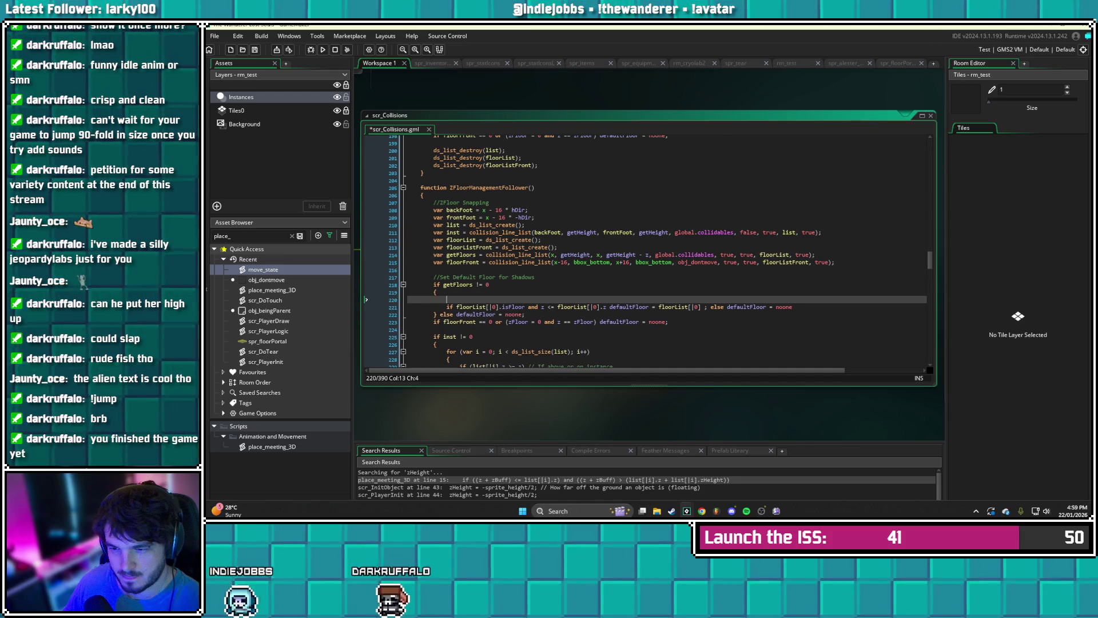
pyautogui.write('var floorHeight')
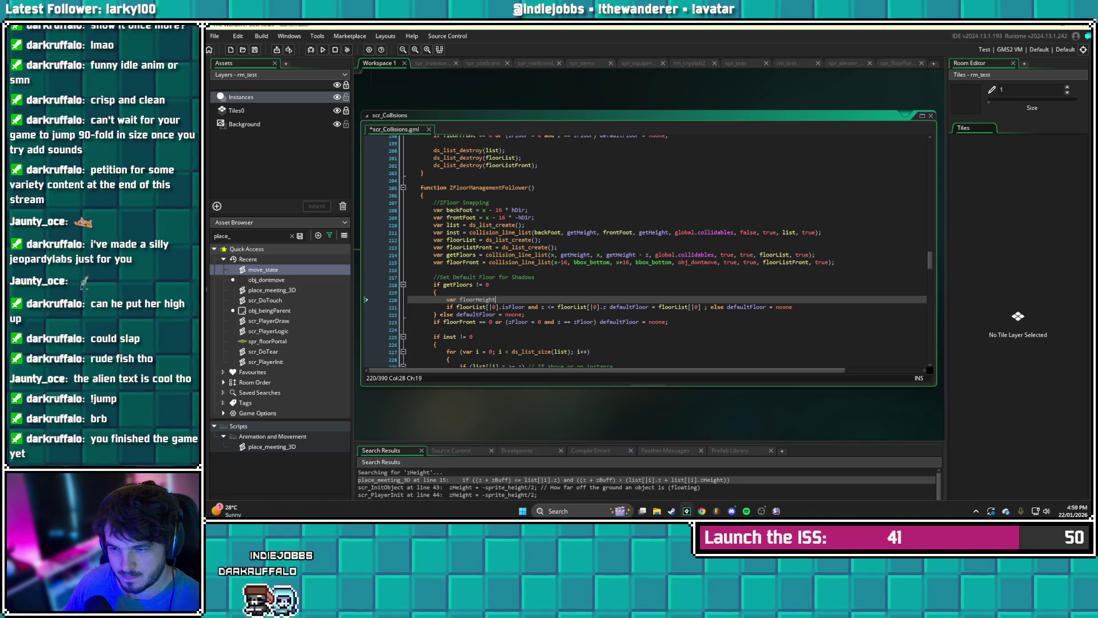
pyautogui.write(' = floo')
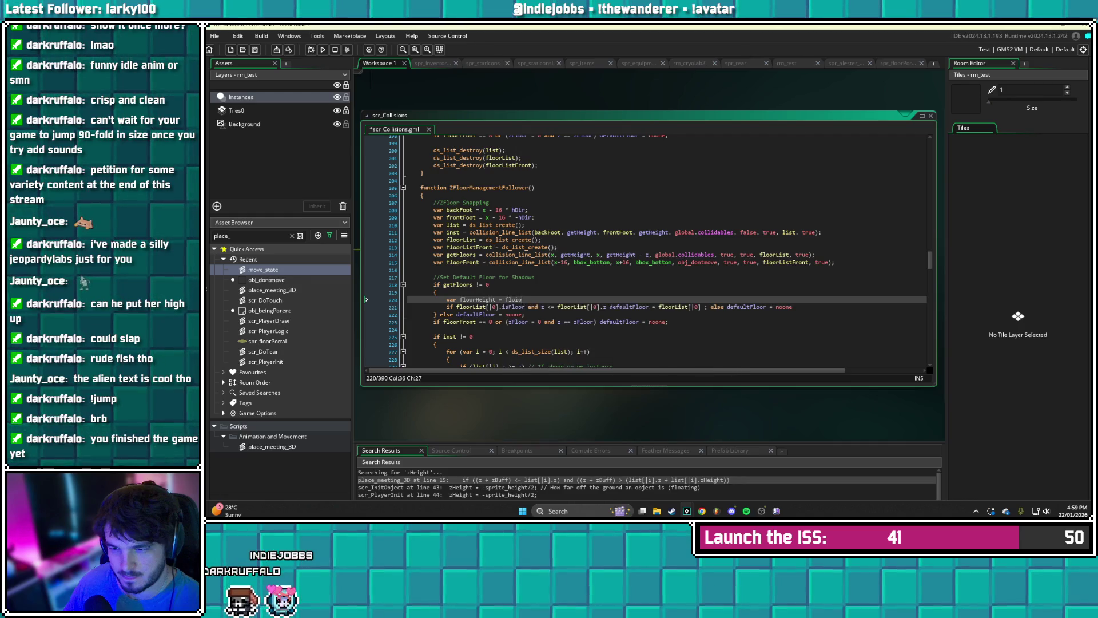
pyautogui.write('rList')
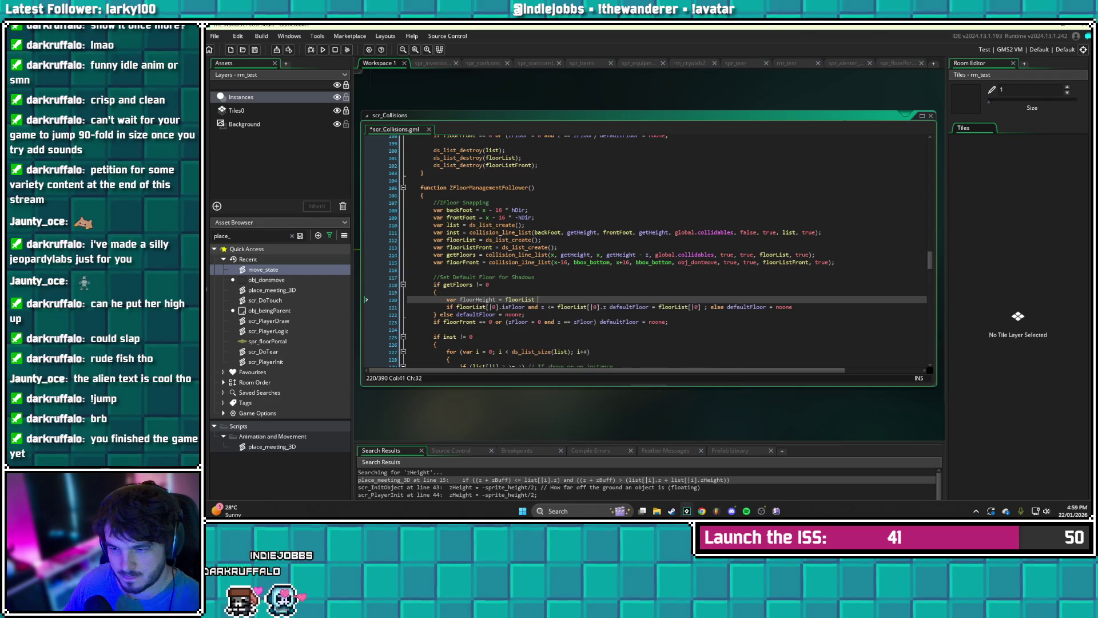
pyautogui.write('[')
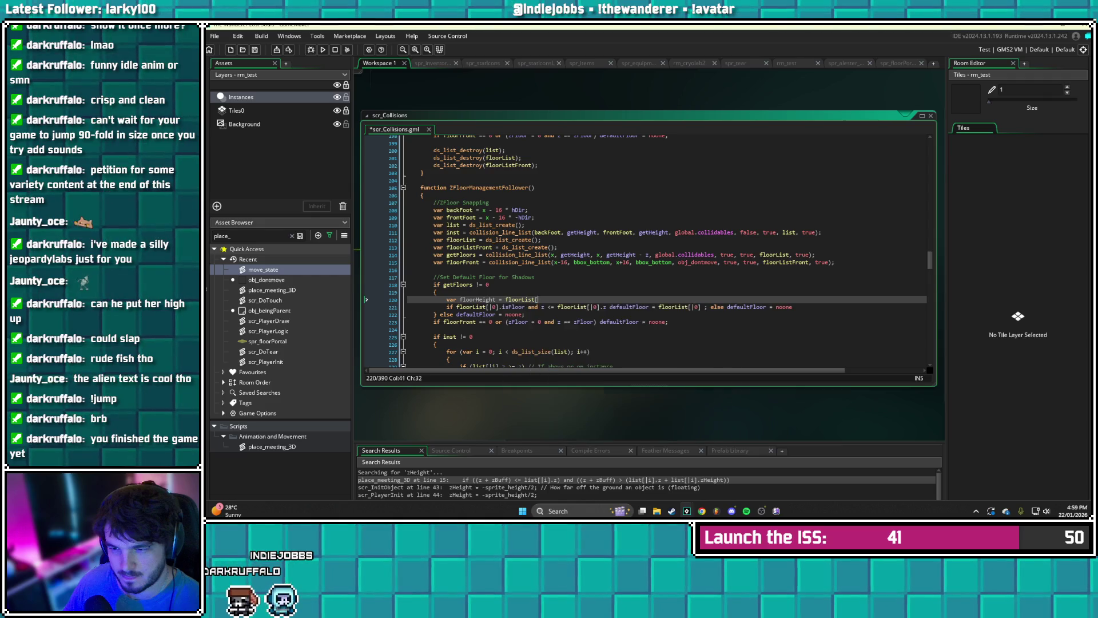
pyautogui.write('|0]')
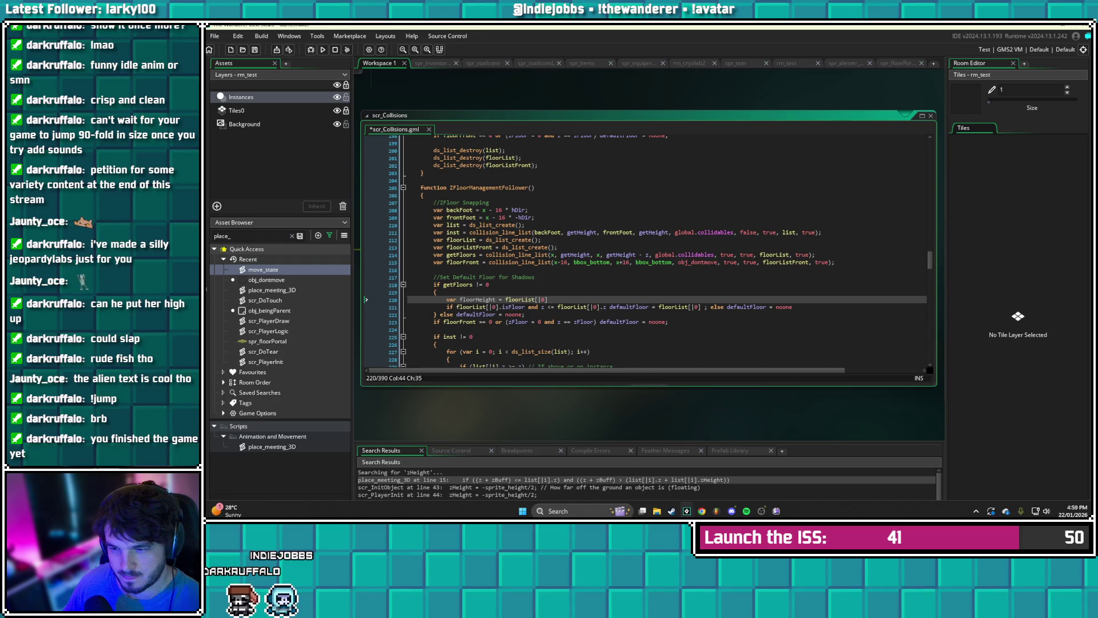
pyautogui.write('.z + floorL')
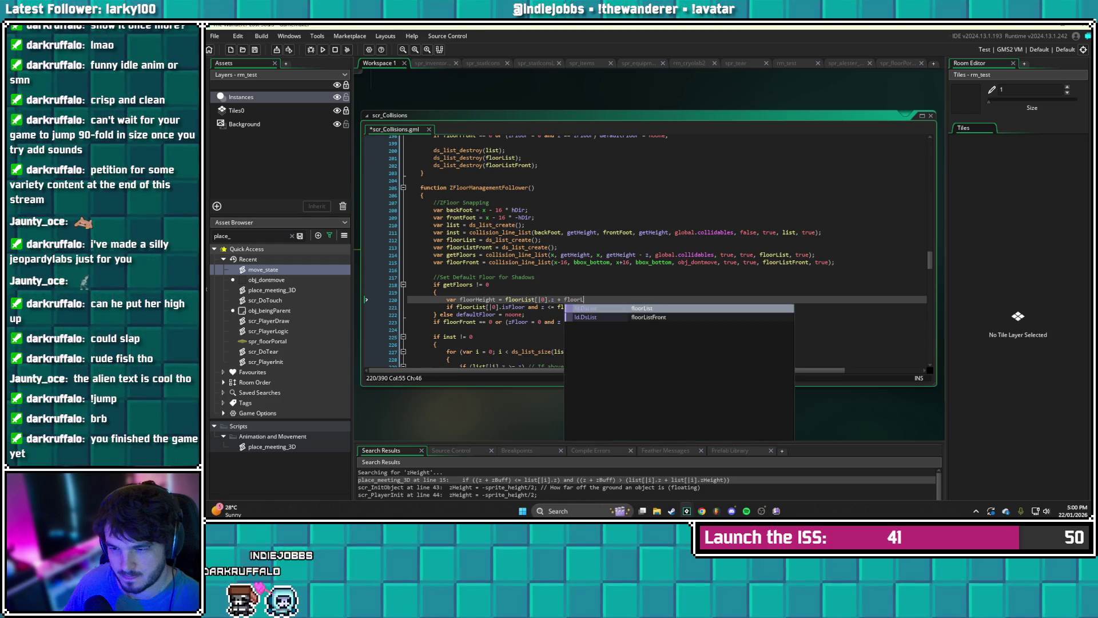
pyautogui.write('ist')
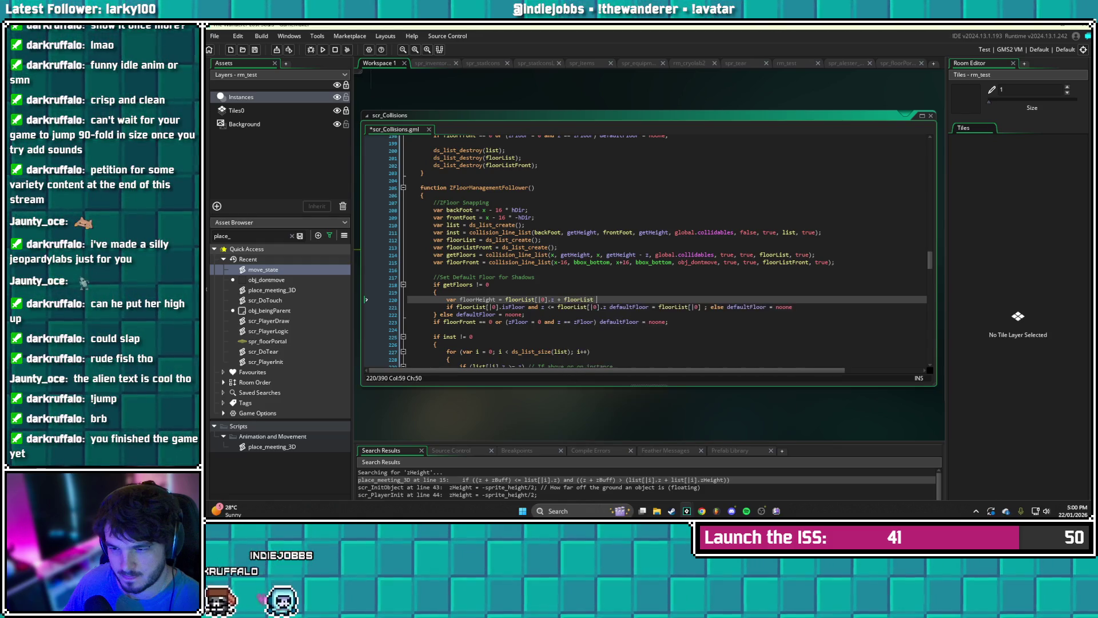
pyautogui.write('[')
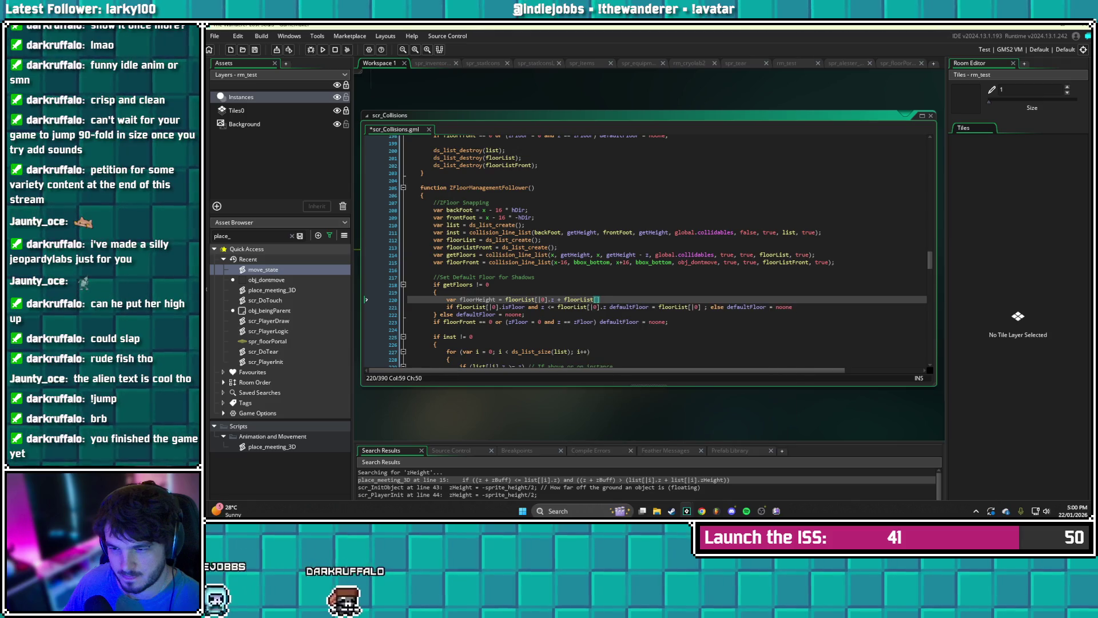
pyautogui.write('|0]')
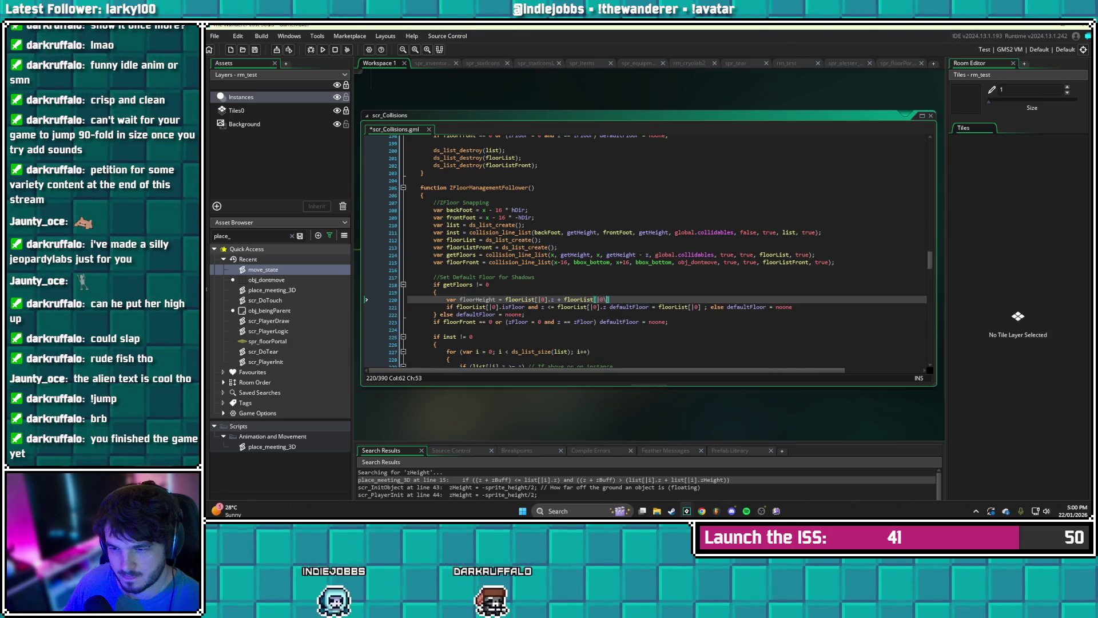
pyautogui.press('BackSpace')
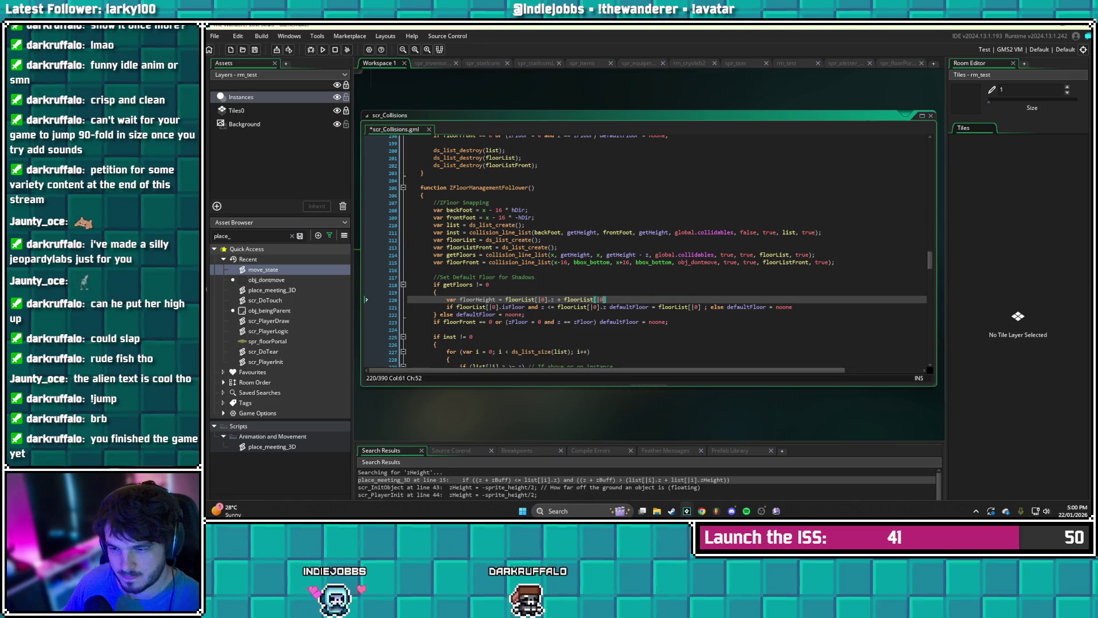
pyautogui.write('].zHeight')
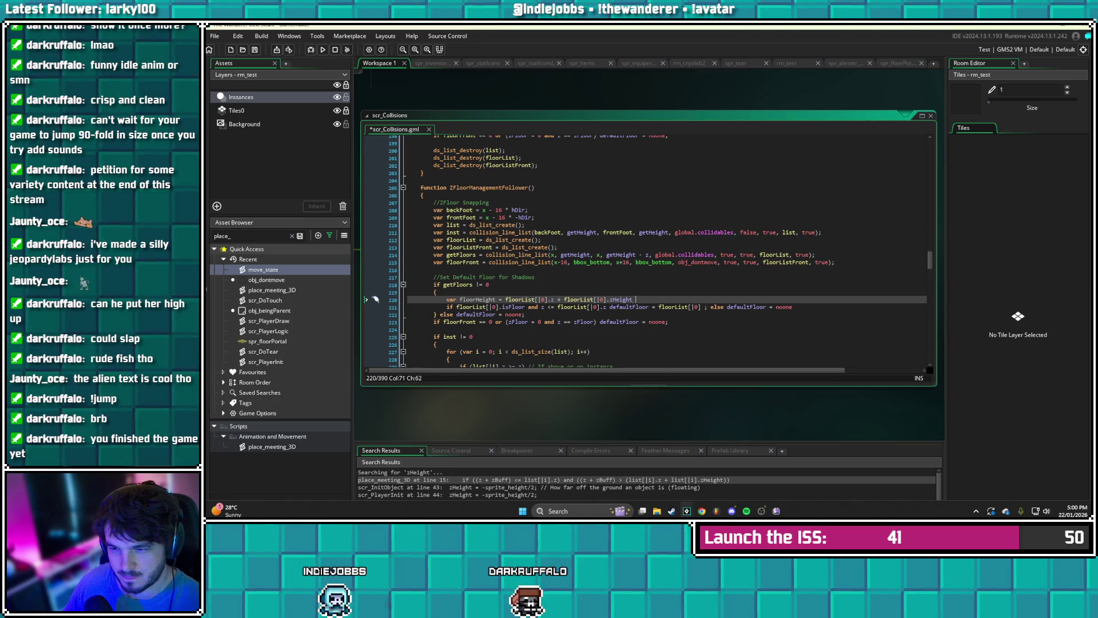
pyautogui.press('BackSpace')
pyautogui.hotkey('ctrl', 's')
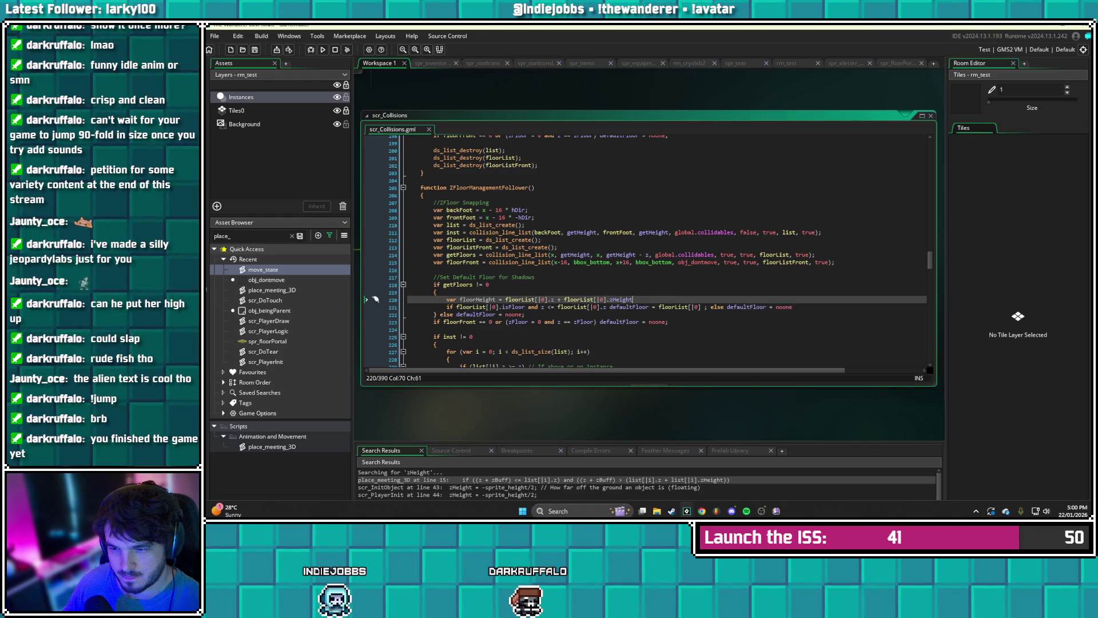
# - Compare z against floorHeight instead of the floor's z in the follower floor check, then save
pyautogui.press('Down')
pyautogui.press('Down')
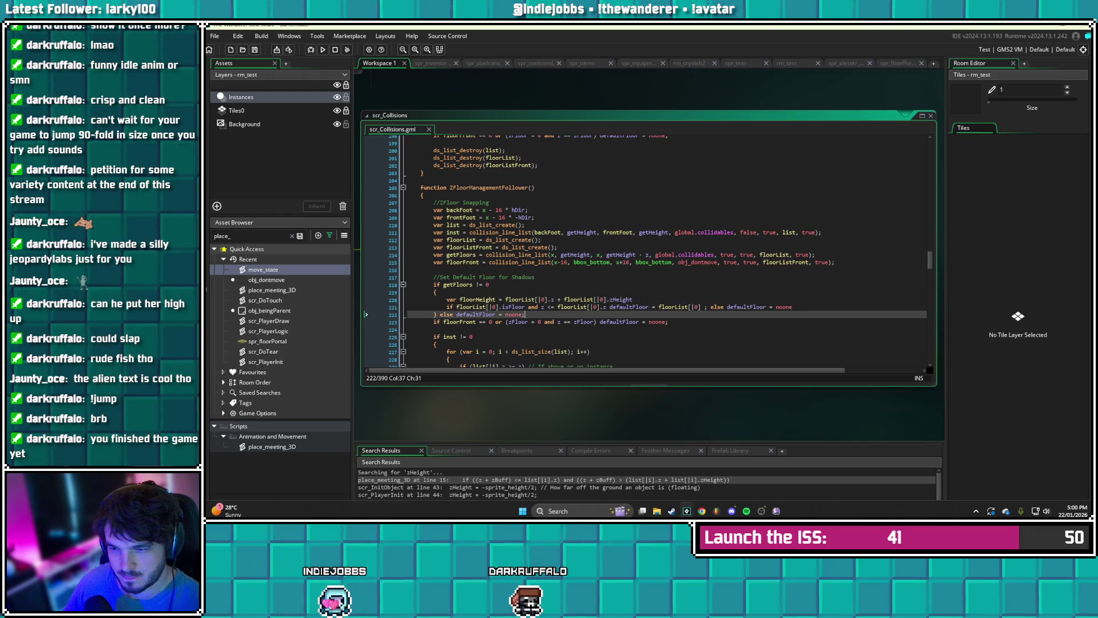
pyautogui.click(558, 306)
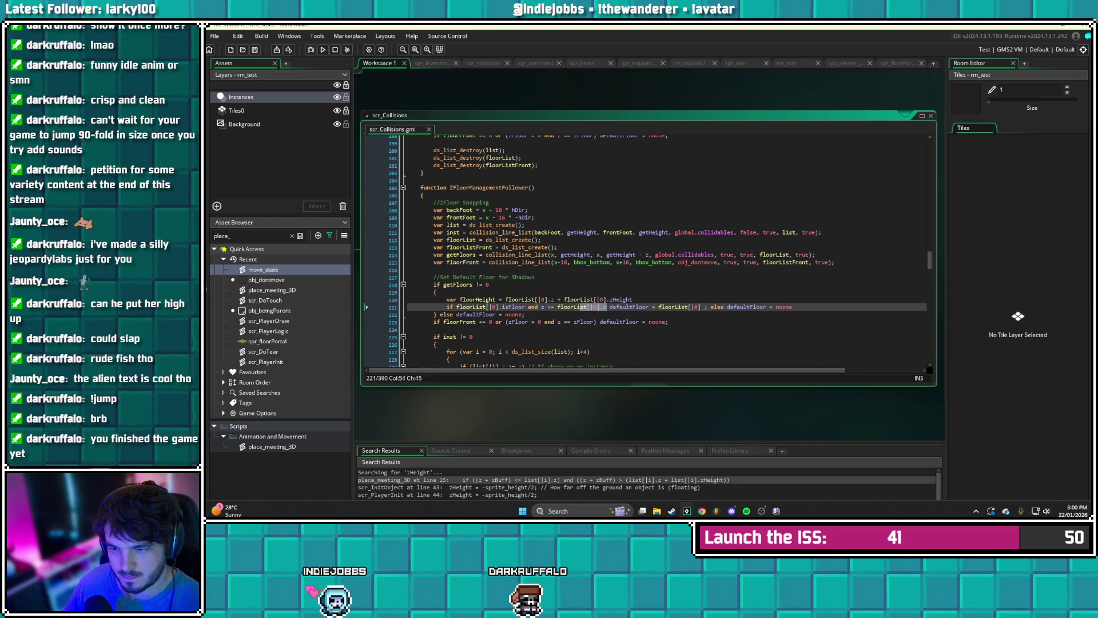
pyautogui.write('floorHeight')
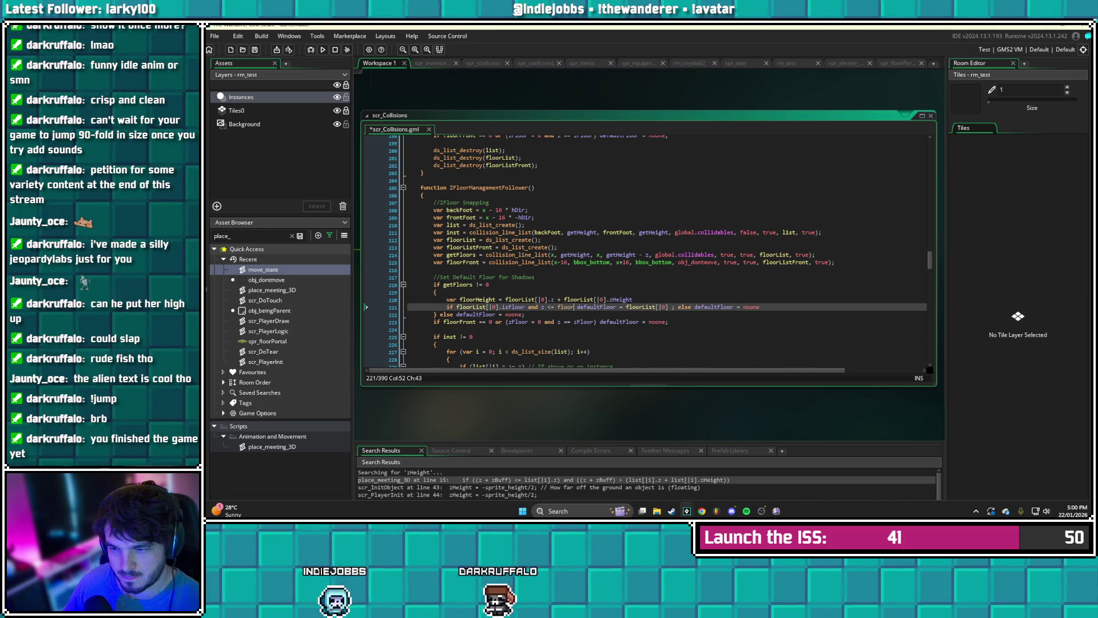
pyautogui.hotkey('ctrl', 's')
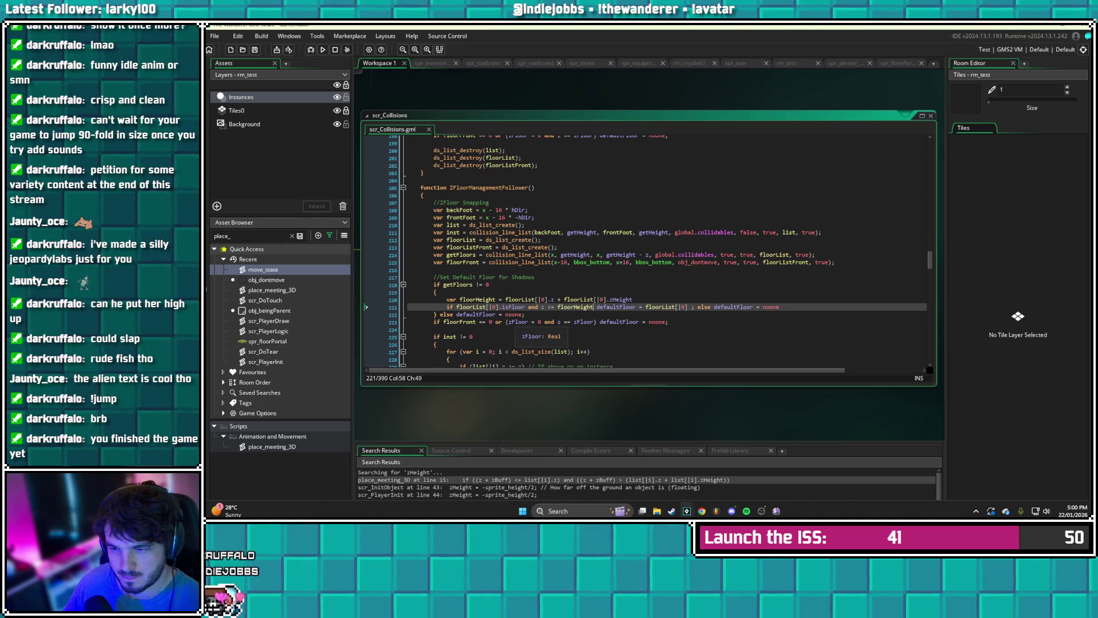
pyautogui.click(527, 322)
# - Insert 'var totalHeight = list[|i].z + list[|i].zHeight' at the start of the collision loop
pyautogui.press('Down')
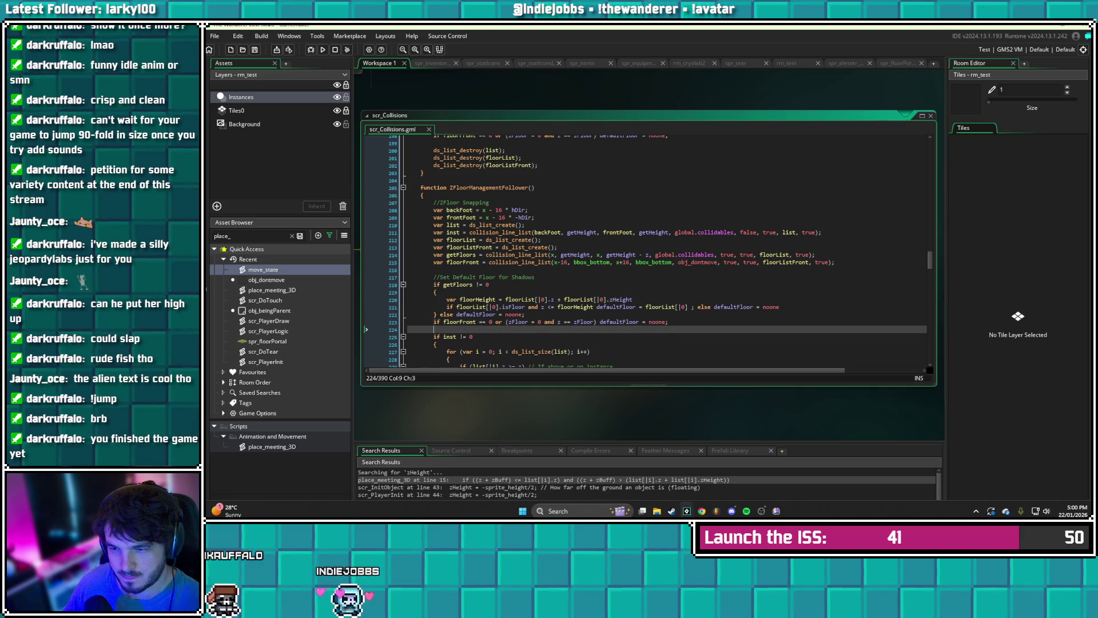
pyautogui.scroll(-4, 658, 252)
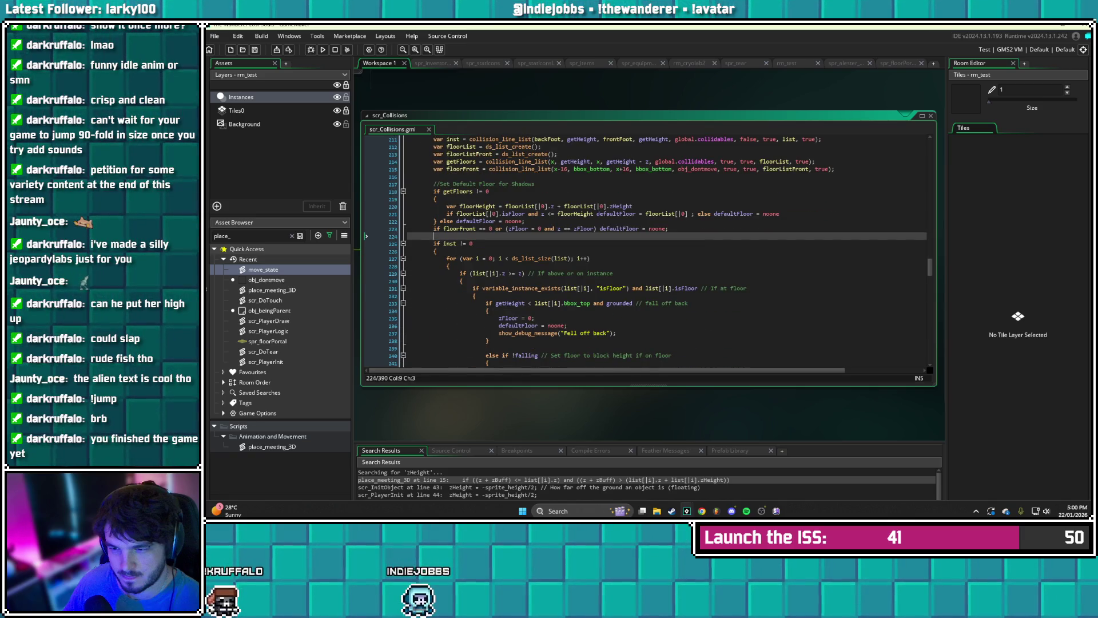
pyautogui.click(449, 266)
pyautogui.press('Return')
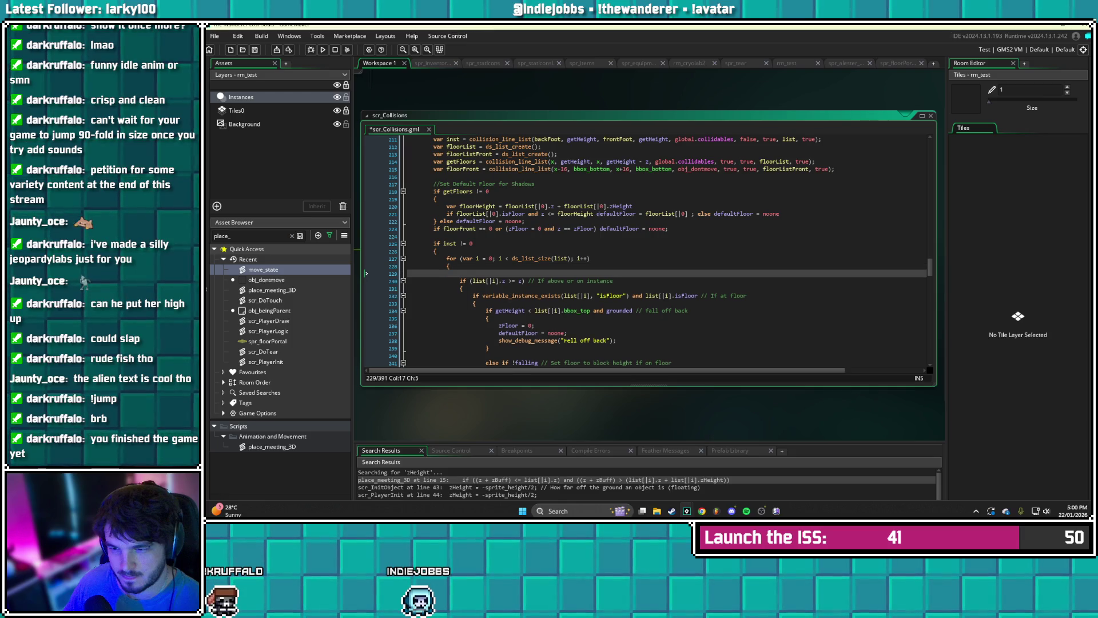
pyautogui.write('var totalHeight ')
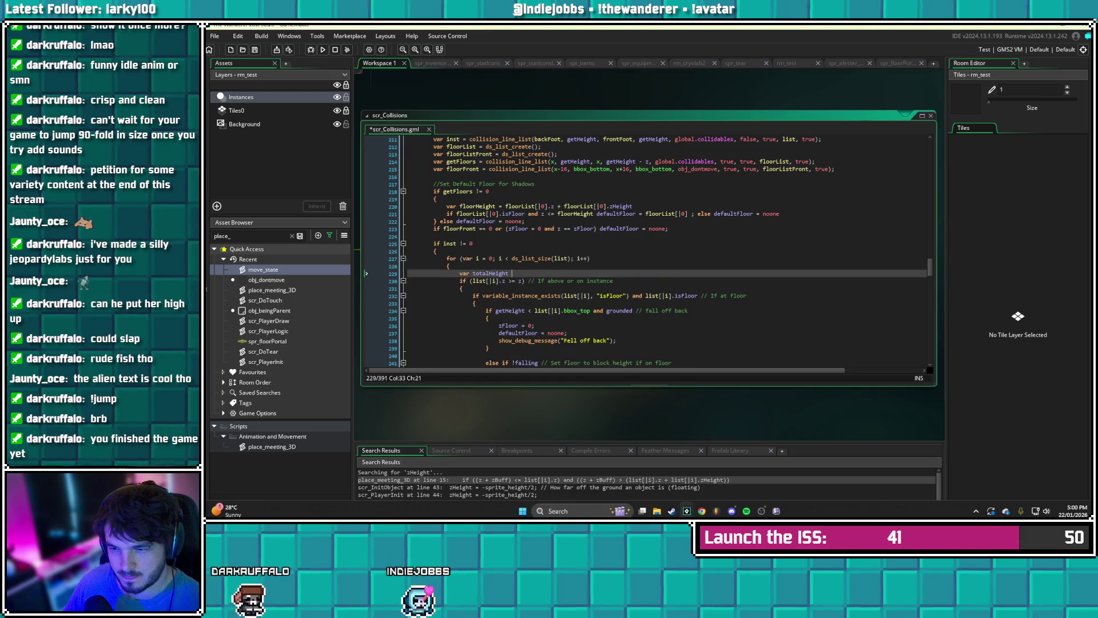
pyautogui.write('= floor')
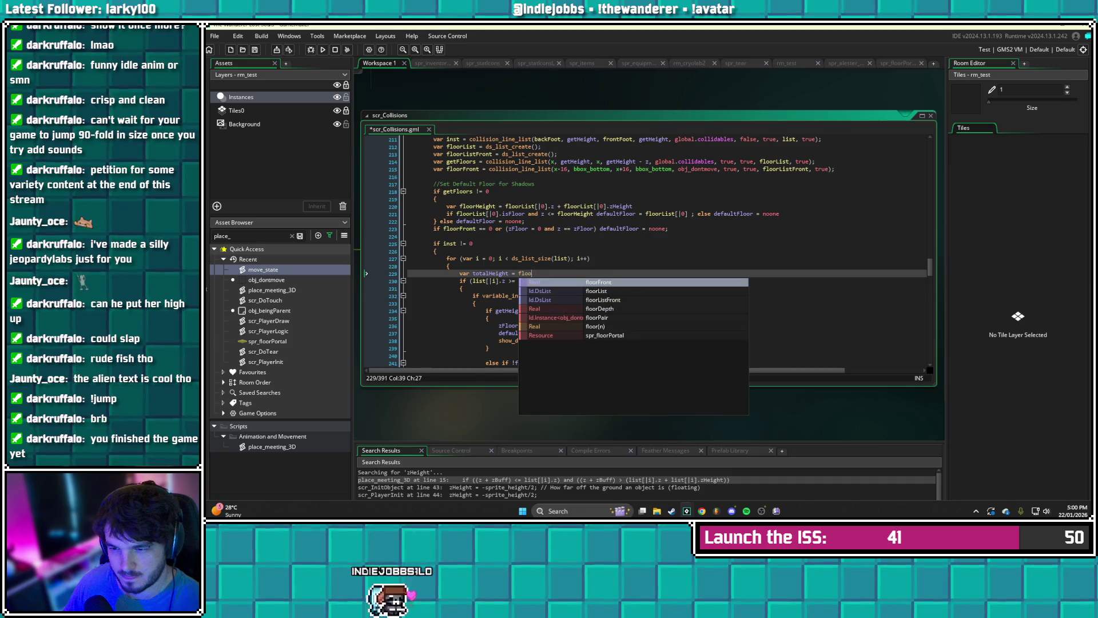
pyautogui.press('BackSpace')
pyautogui.press('BackSpace')
pyautogui.press('BackSpace')
pyautogui.write('list[]')
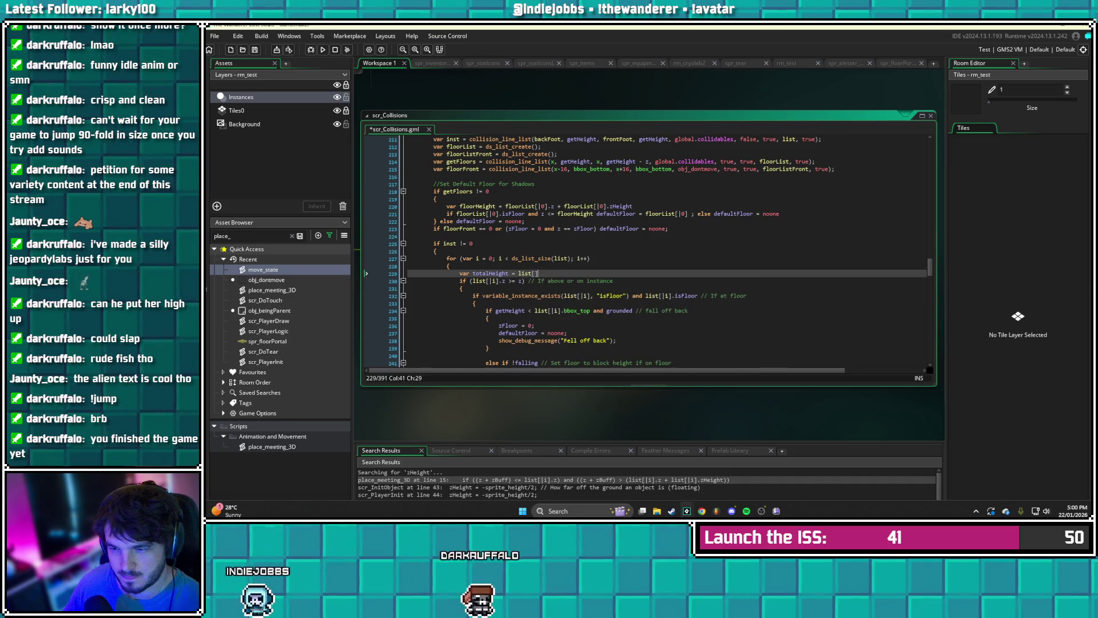
pyautogui.write('.z + lis')
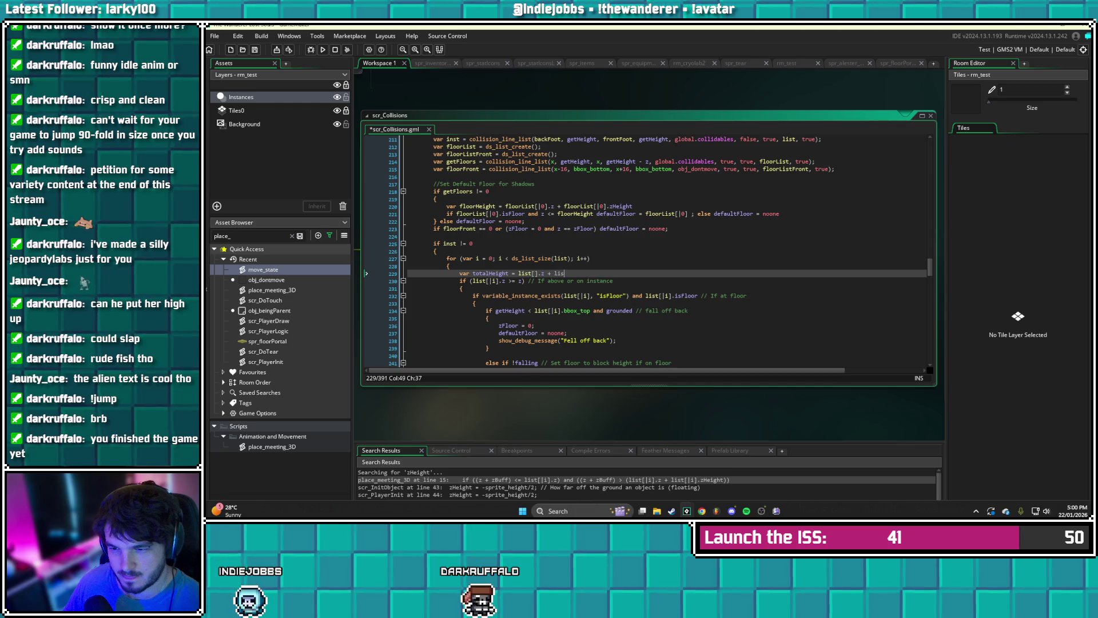
pyautogui.write('t[].zHeight')
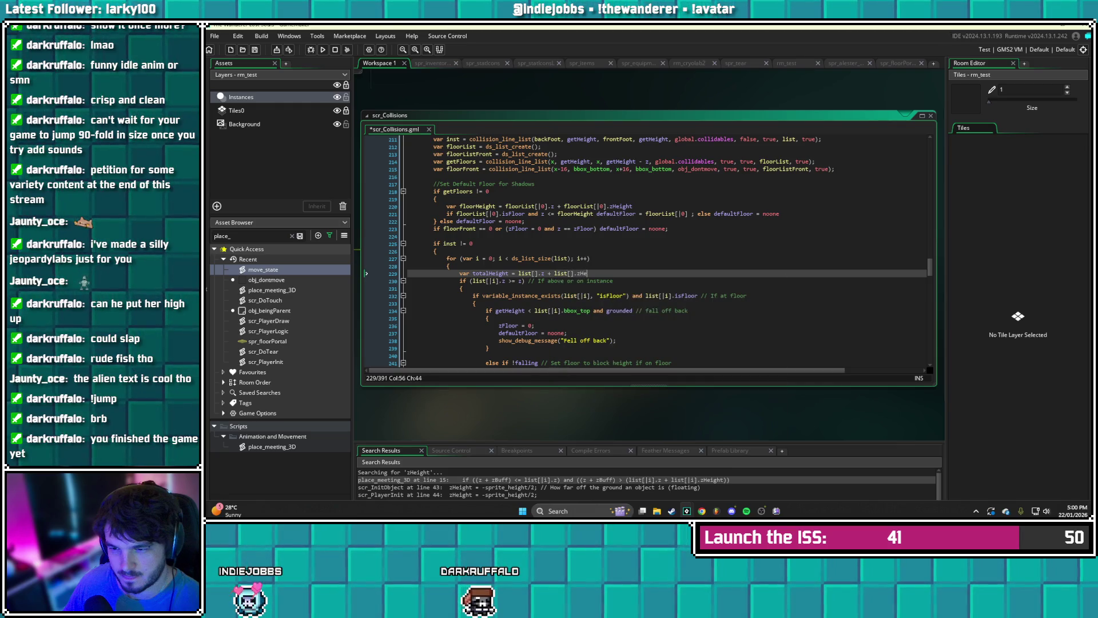
pyautogui.press('Left')
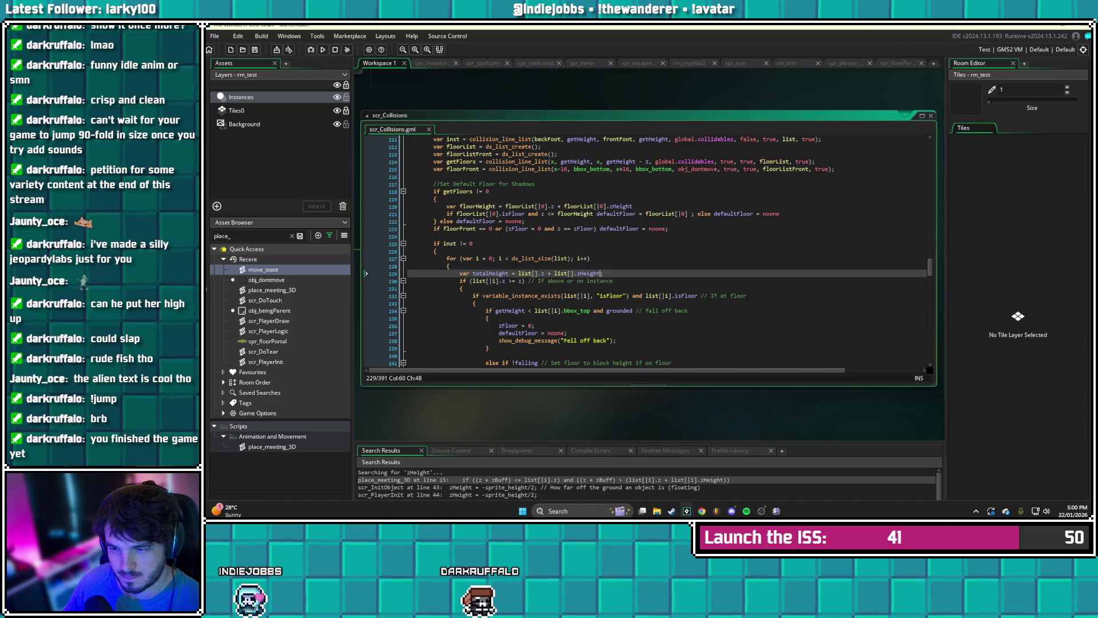
pyautogui.press('Left')
pyautogui.press('Left')
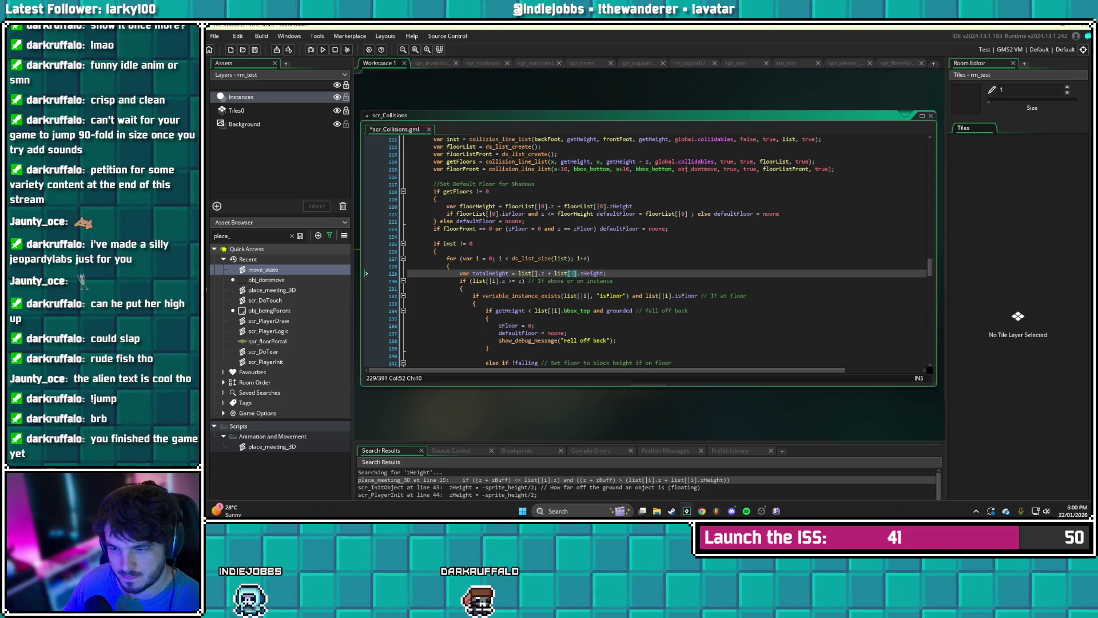
pyautogui.write('i')
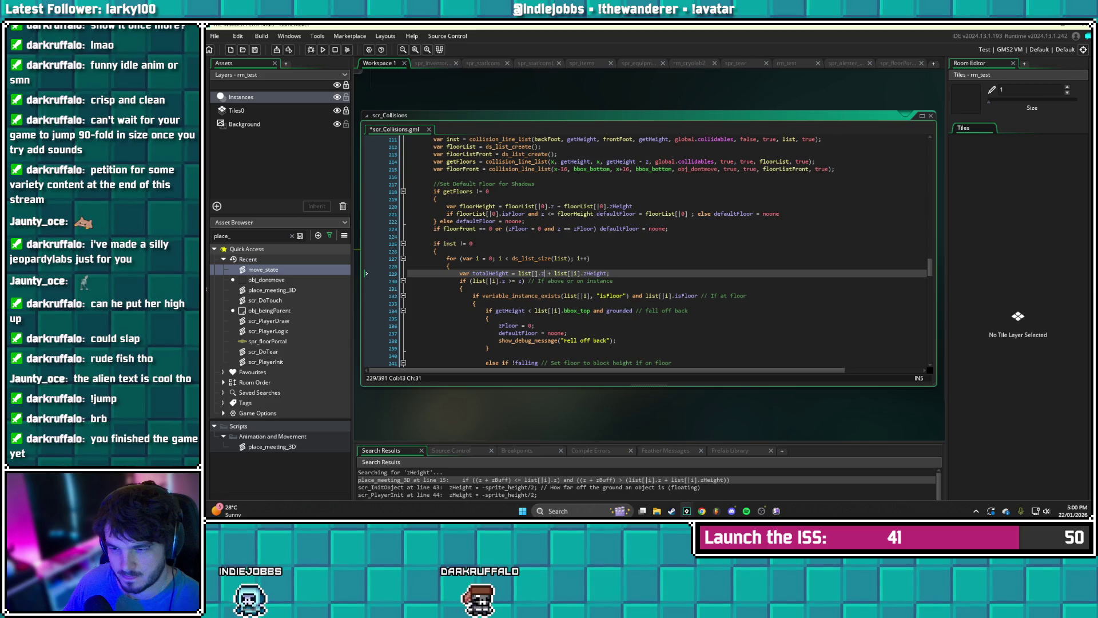
pyautogui.press('Left')
pyautogui.press('Left')
pyautogui.press('Left')
pyautogui.write('i')
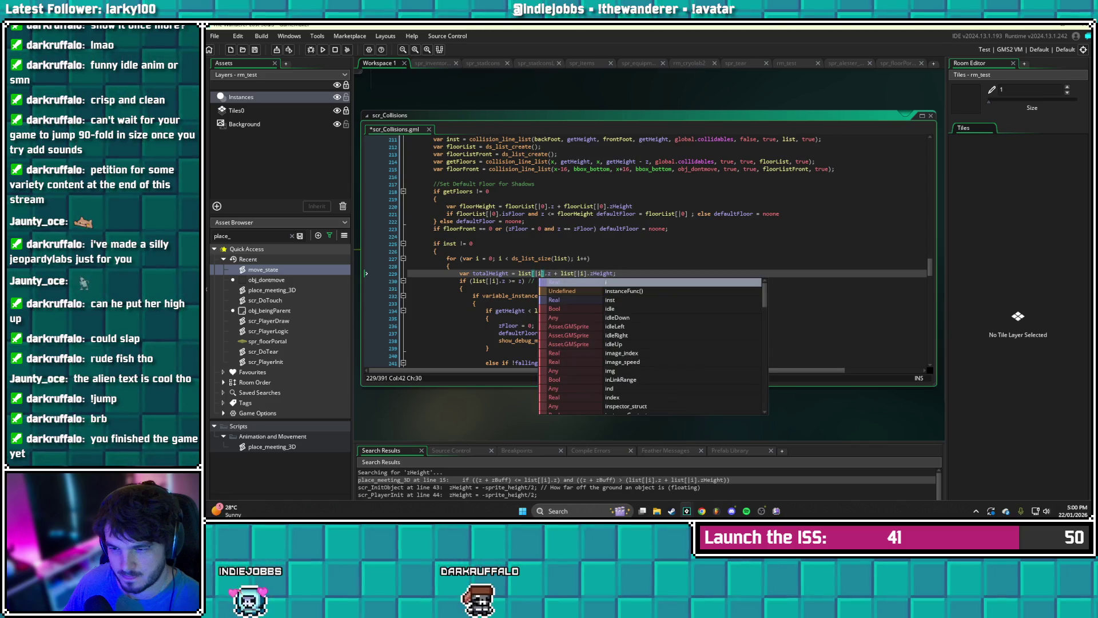
pyautogui.click(459, 273)
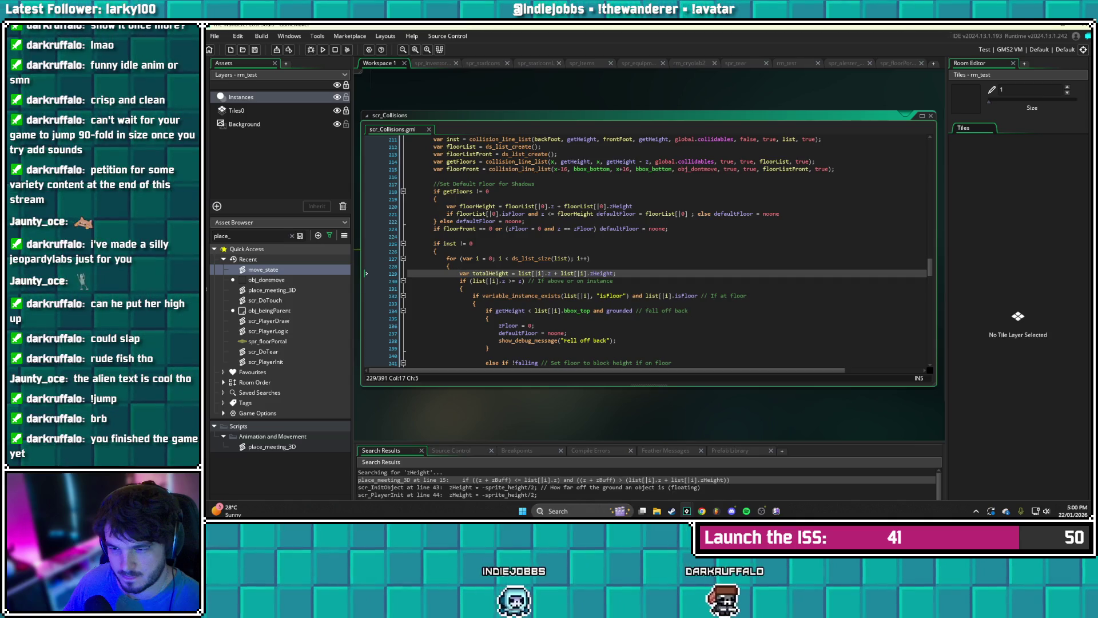
# - Use totalHeight instead of list[i].z in the loop's if condition
pyautogui.click(506, 281)
pyautogui.press('BackSpace')
pyautogui.press('BackSpace')
pyautogui.press('BackSpace')
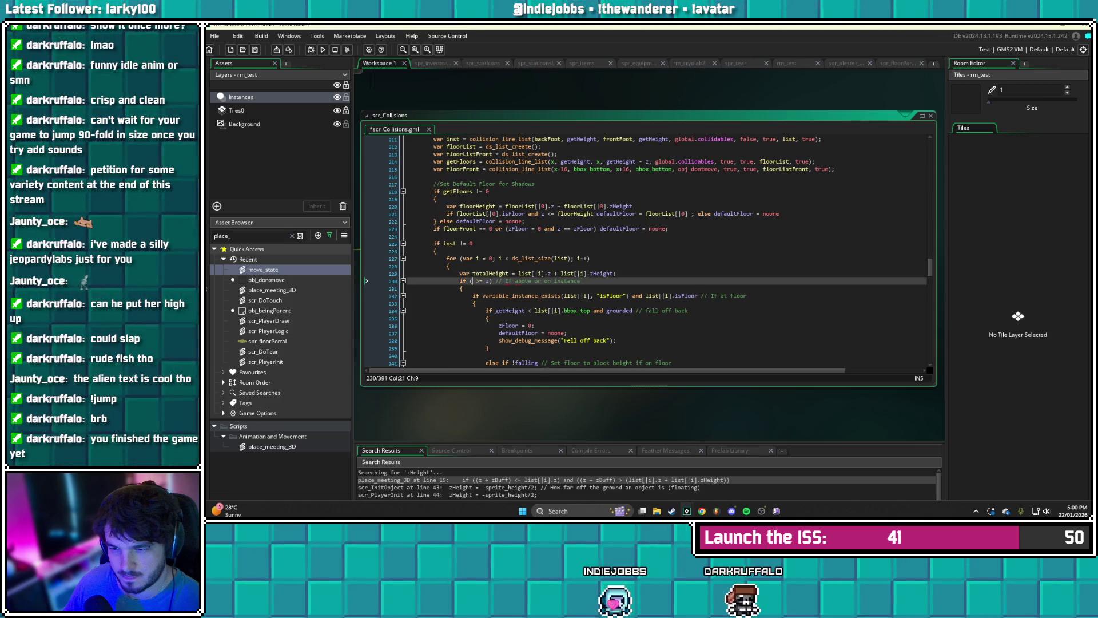
pyautogui.write('totalHeight')
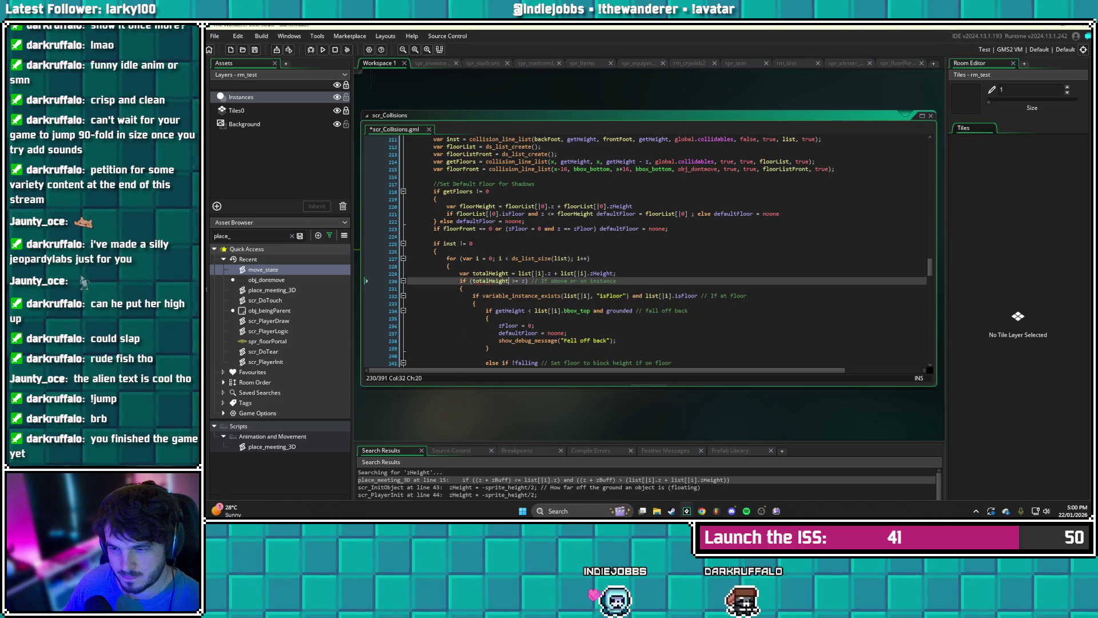
pyautogui.scroll(-1, 658, 252)
pyautogui.scroll(-2, 658, 251)
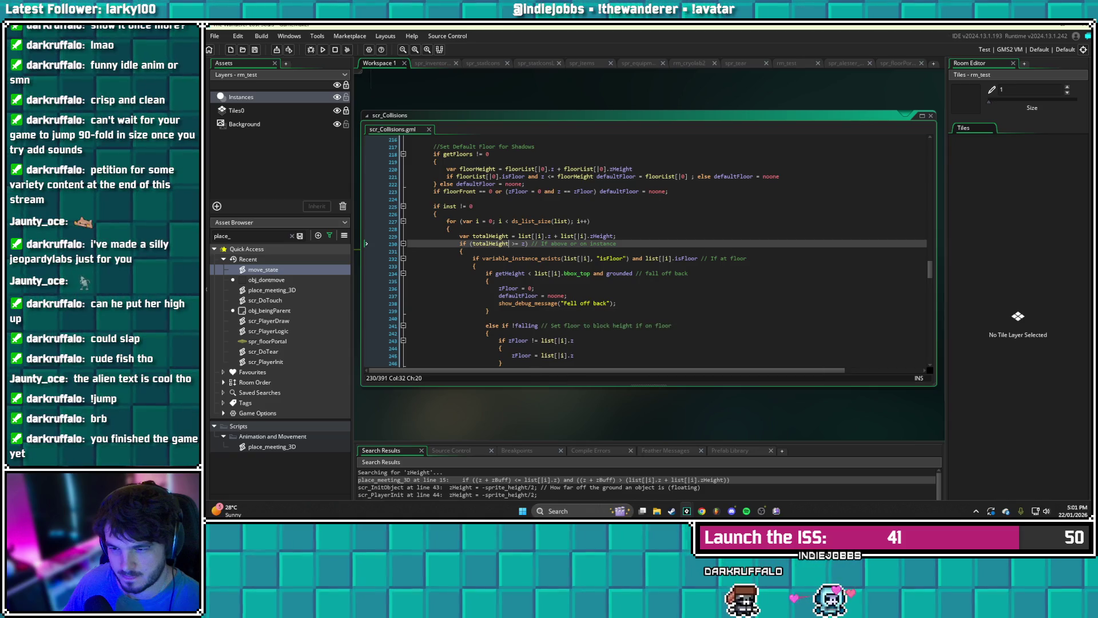
pyautogui.scroll(-2, 658, 252)
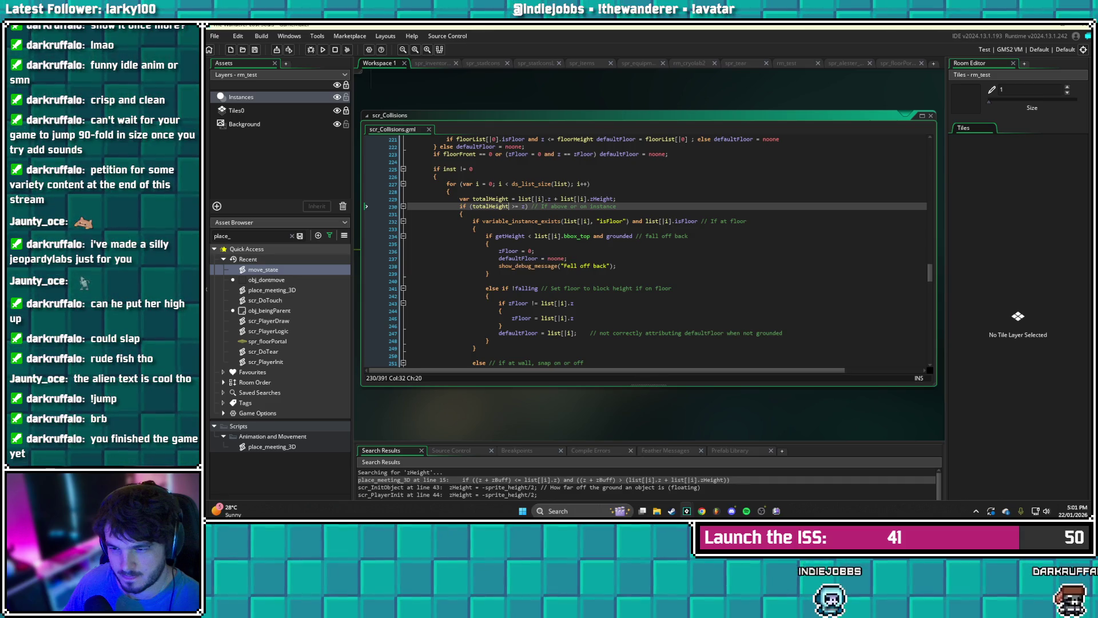
# - Replace list[|i].z with totalHeight in the zFloor comparison and the line 245 assignment, then save
pyautogui.moveTo(541, 303); pyautogui.dragTo(574, 304)
pyautogui.write('totalHeight')
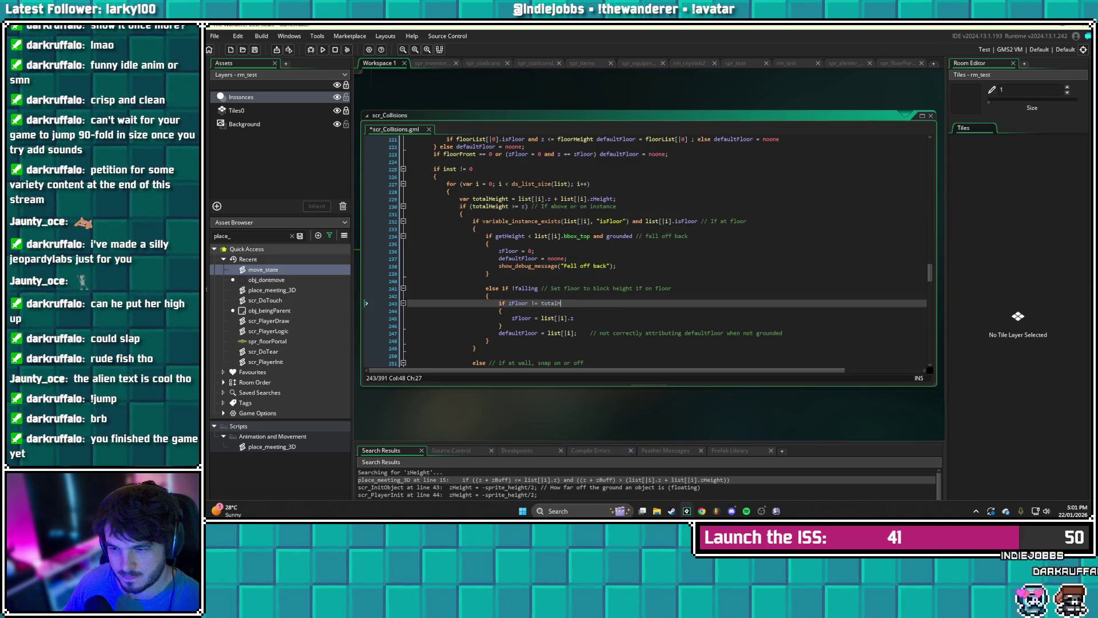
pyautogui.click(577, 319)
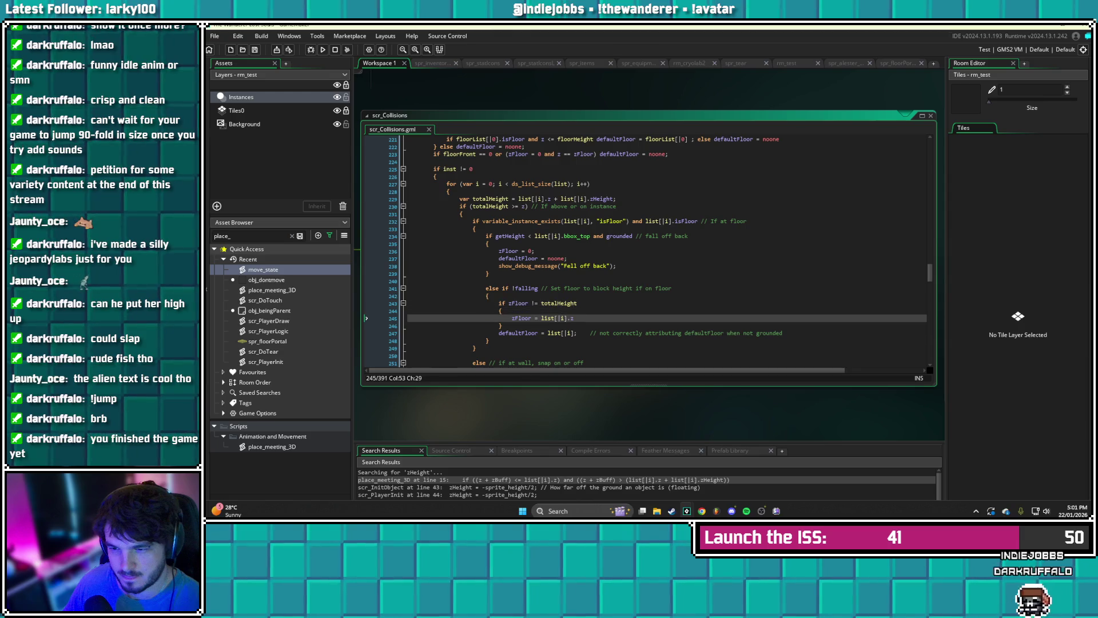
pyautogui.press('BackSpace')
pyautogui.press('BackSpace')
pyautogui.press('BackSpace')
pyautogui.press('BackSpace')
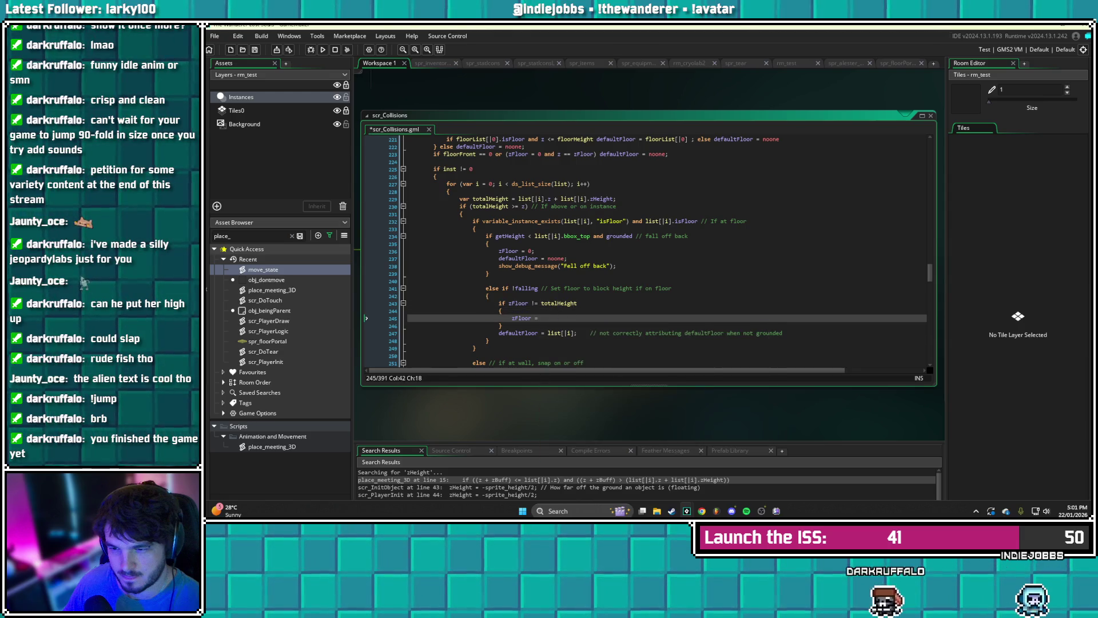
pyautogui.write('totalHeight')
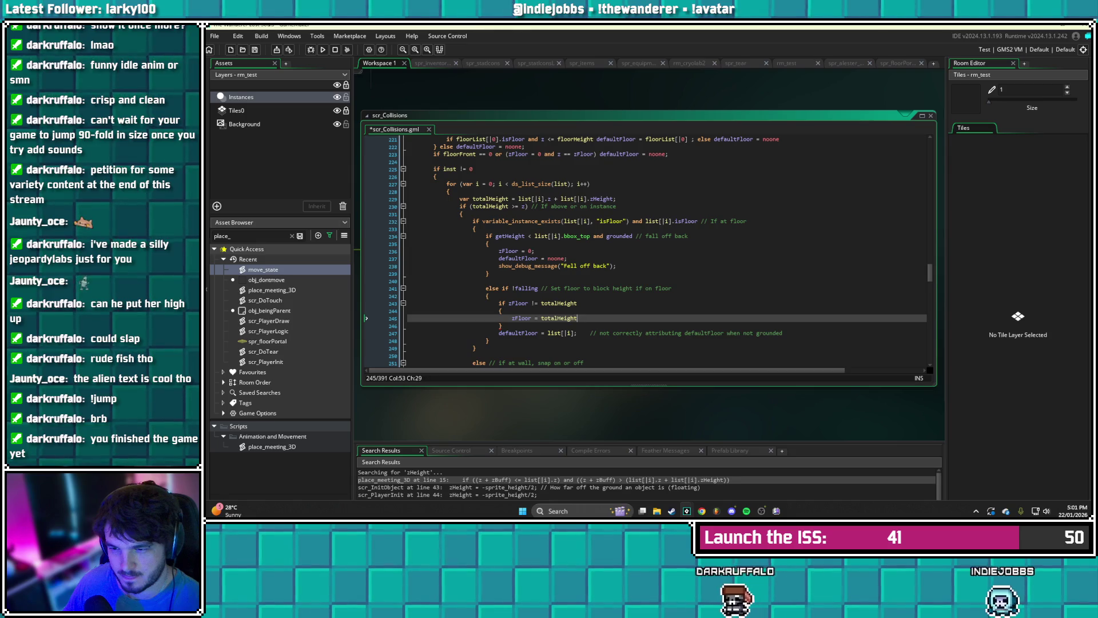
pyautogui.hotkey('ctrl', 's')
# - Set zFloor to totalHeight instead of list[|i].z in the follower's snap-to-ledge branch below dropPoint
pyautogui.scroll(-3, 666, 252)
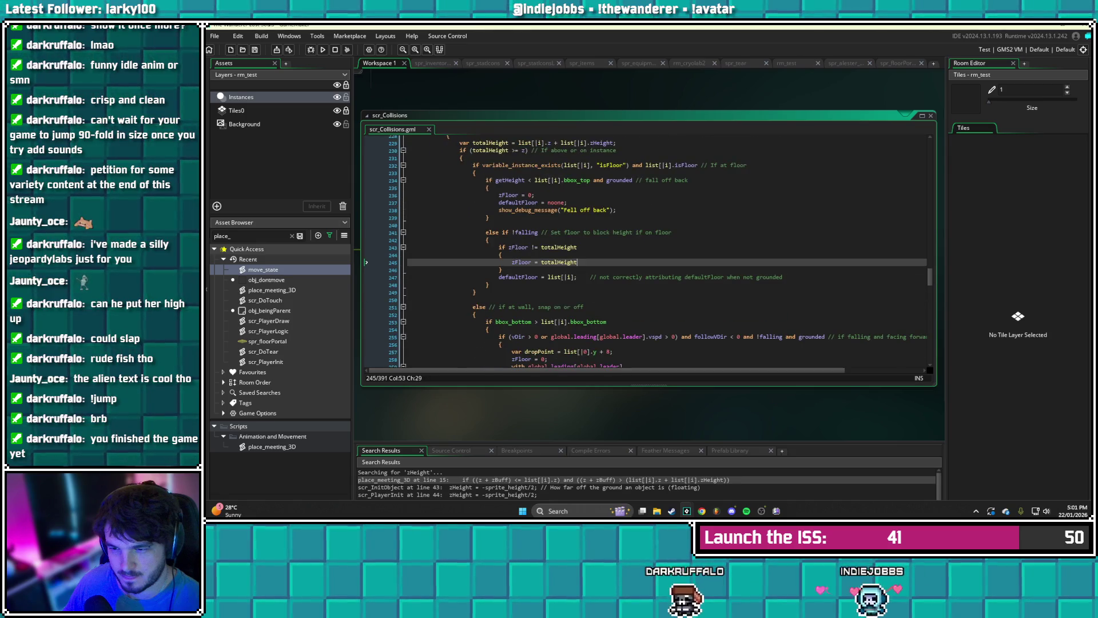
pyautogui.scroll(-3, 658, 252)
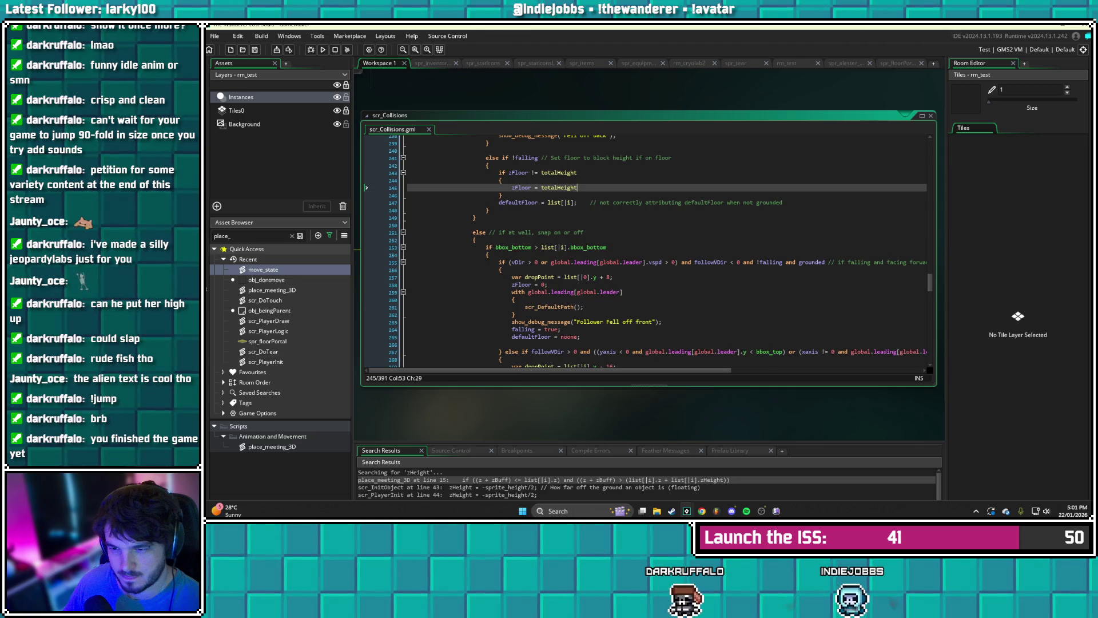
pyautogui.click(526, 277)
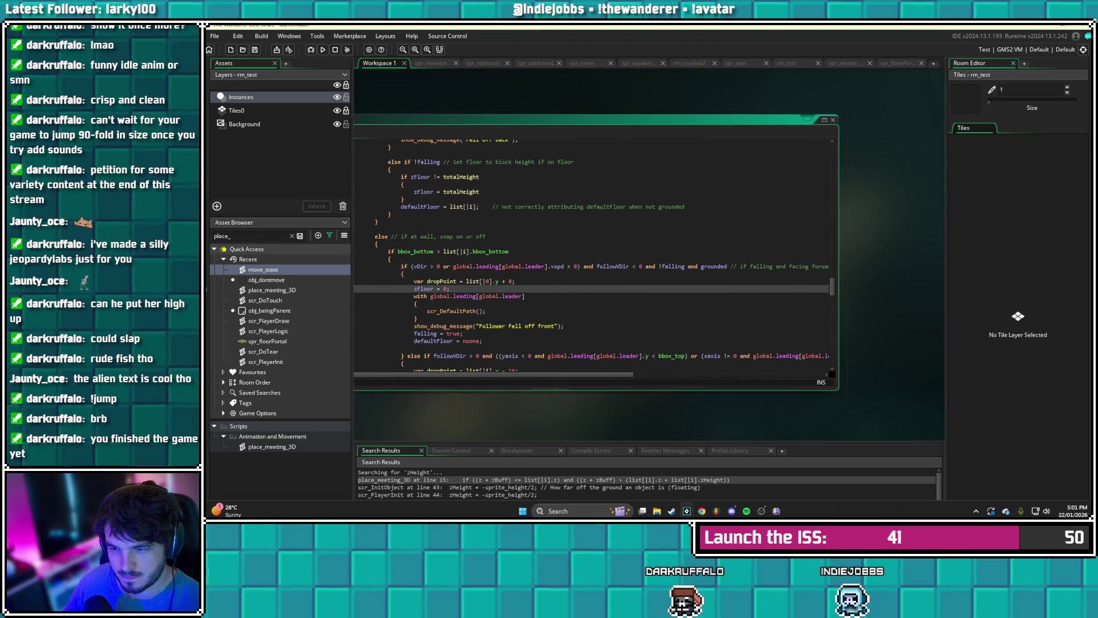
pyautogui.scroll(-2, 624, 240)
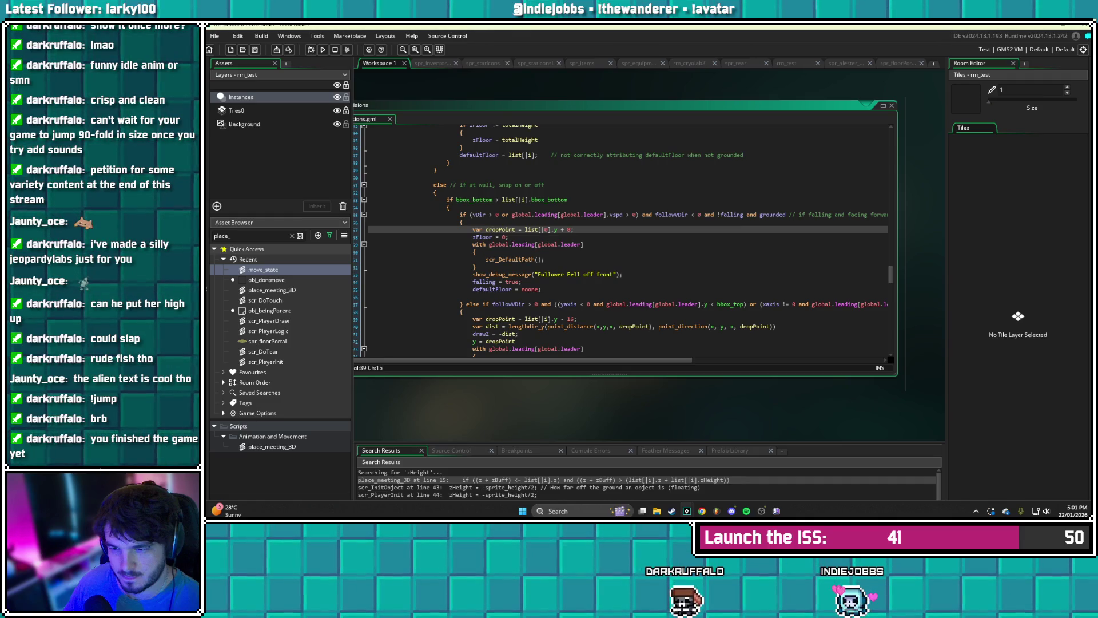
pyautogui.hscroll(3, 624, 241)
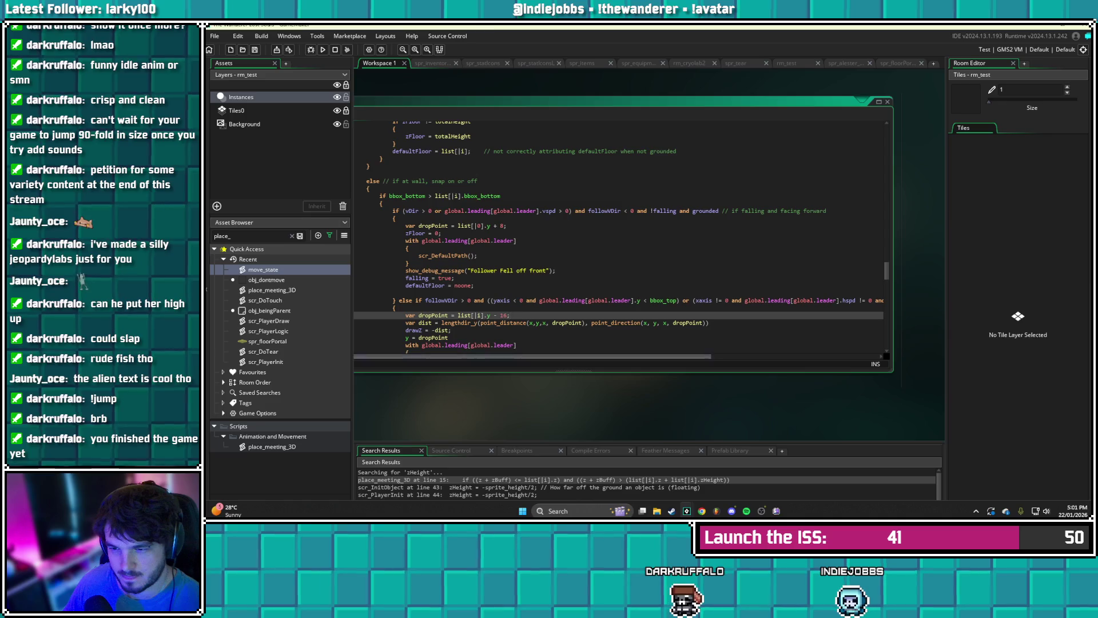
pyautogui.click(439, 316)
pyautogui.hscroll(-2, 618, 239)
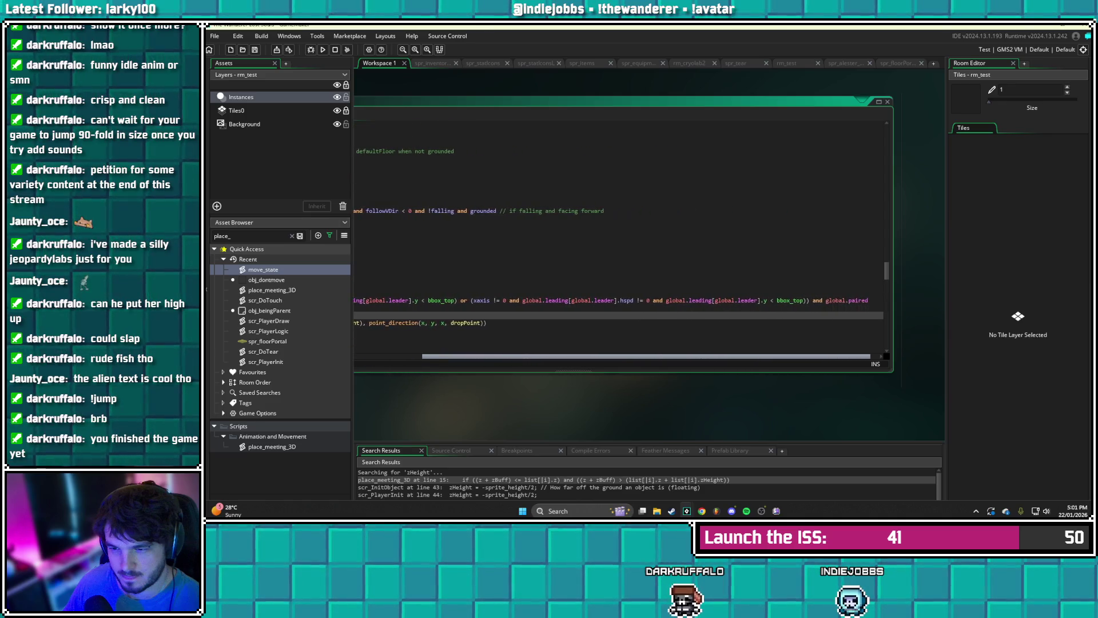
pyautogui.scroll(-3, 623, 240)
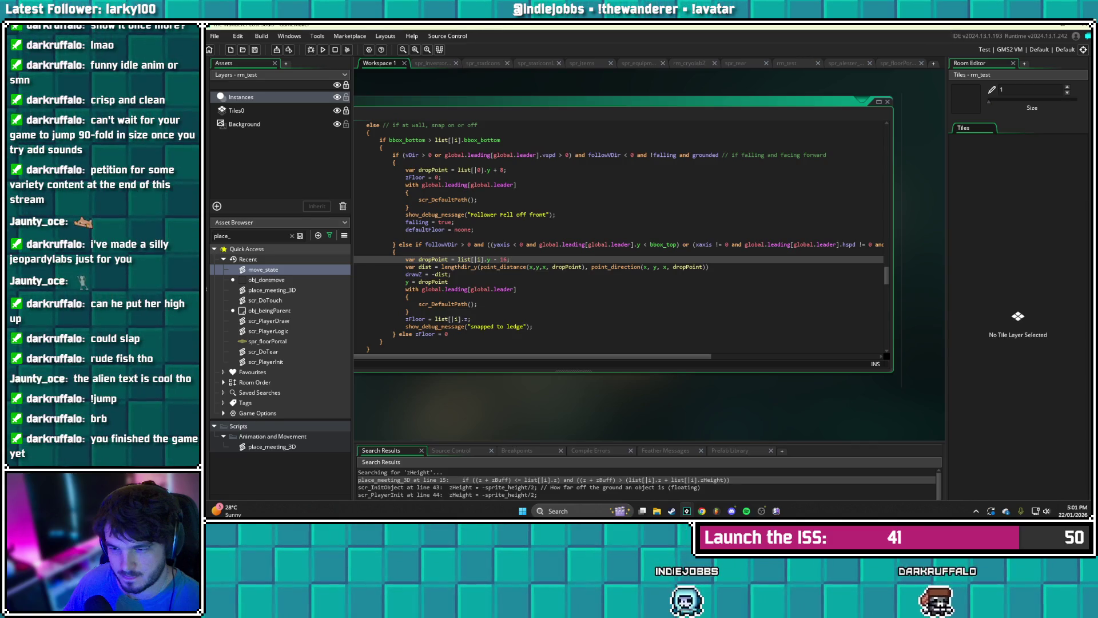
pyautogui.moveTo(435, 318); pyautogui.dragTo(470, 319)
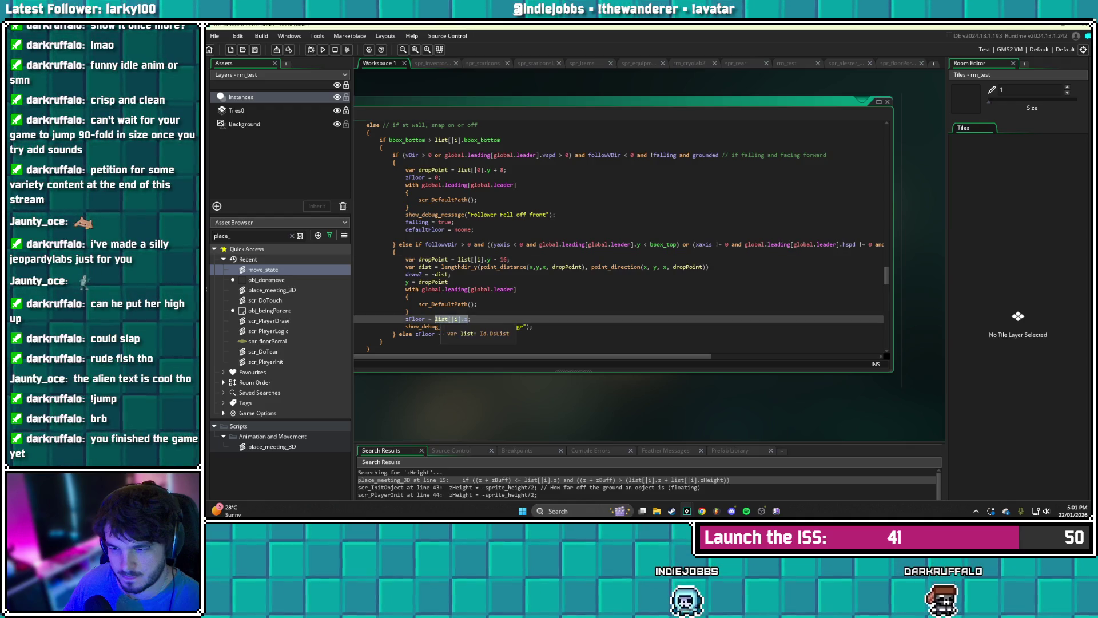
pyautogui.write('totalHeight')
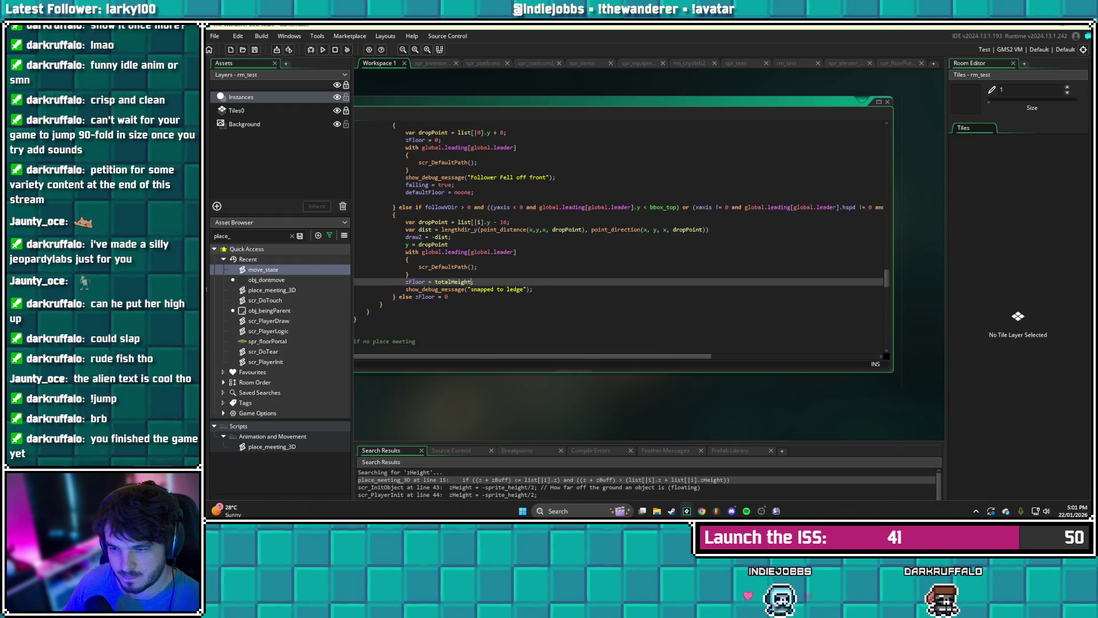
pyautogui.click(378, 250)
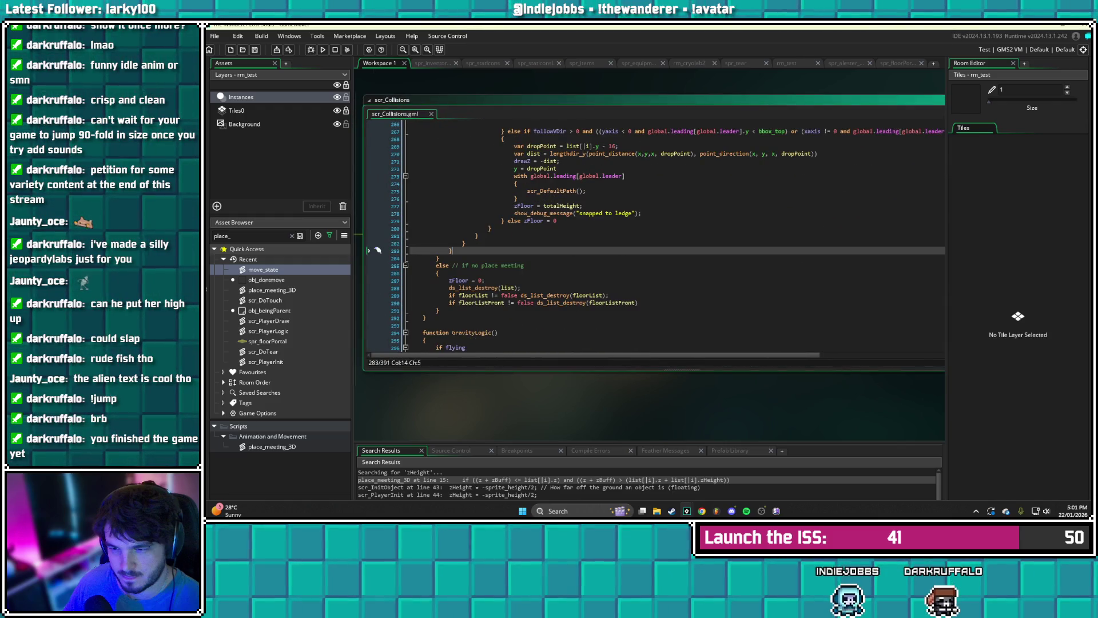
pyautogui.scroll(-5, 659, 235)
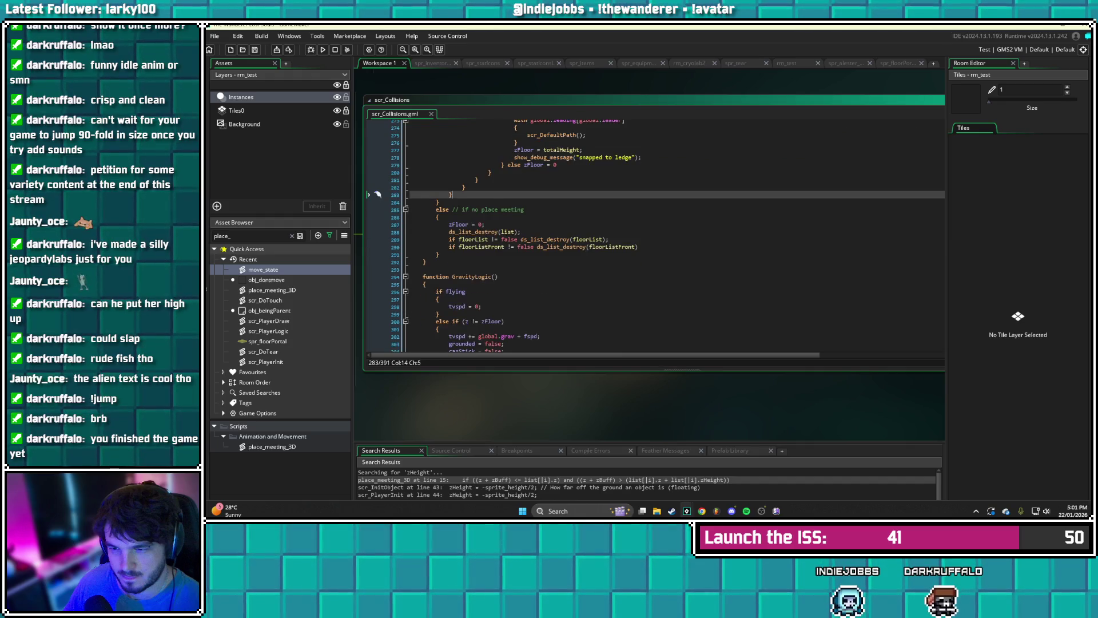
pyautogui.scroll(-3, 660, 235)
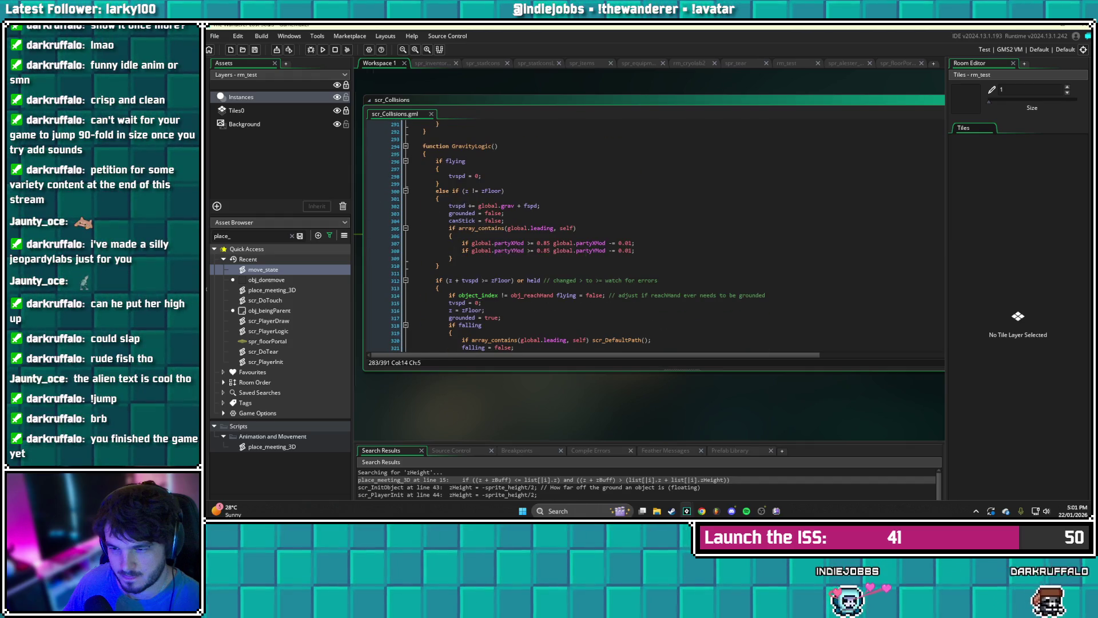
pyautogui.scroll(-3, 578, 236)
pyautogui.scroll(-1, 660, 236)
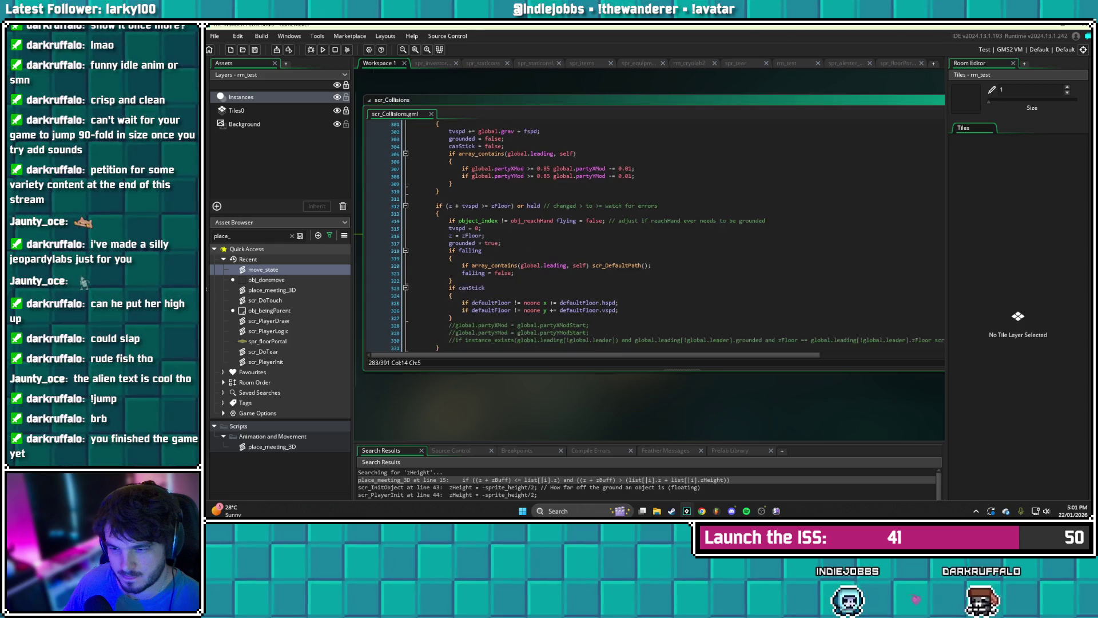
pyautogui.scroll(-5, 522, 260)
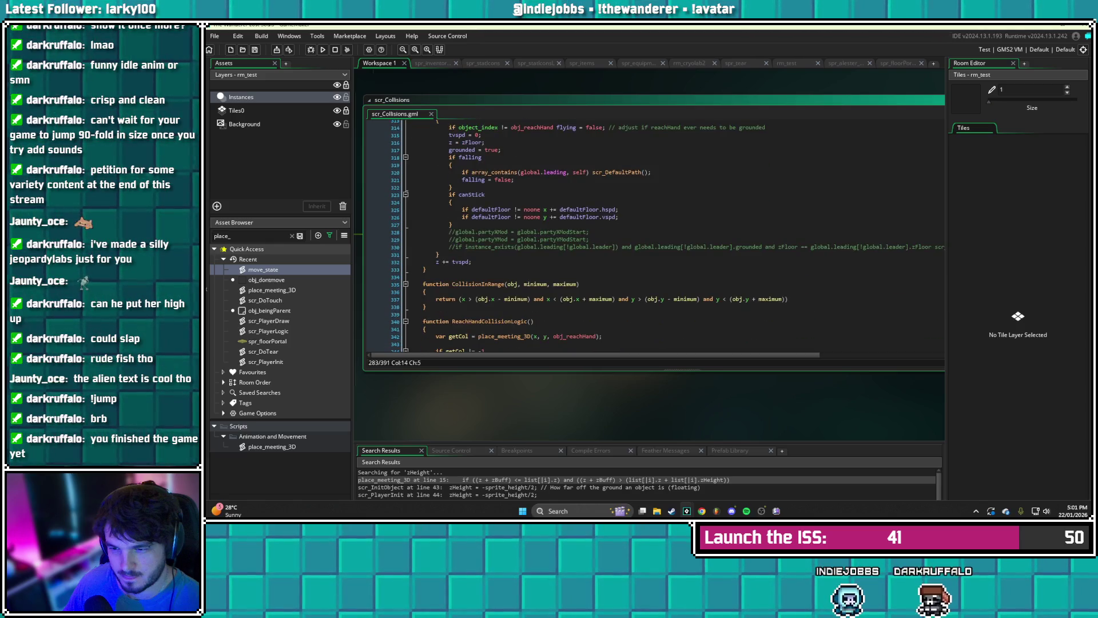
pyautogui.scroll(-3, 521, 261)
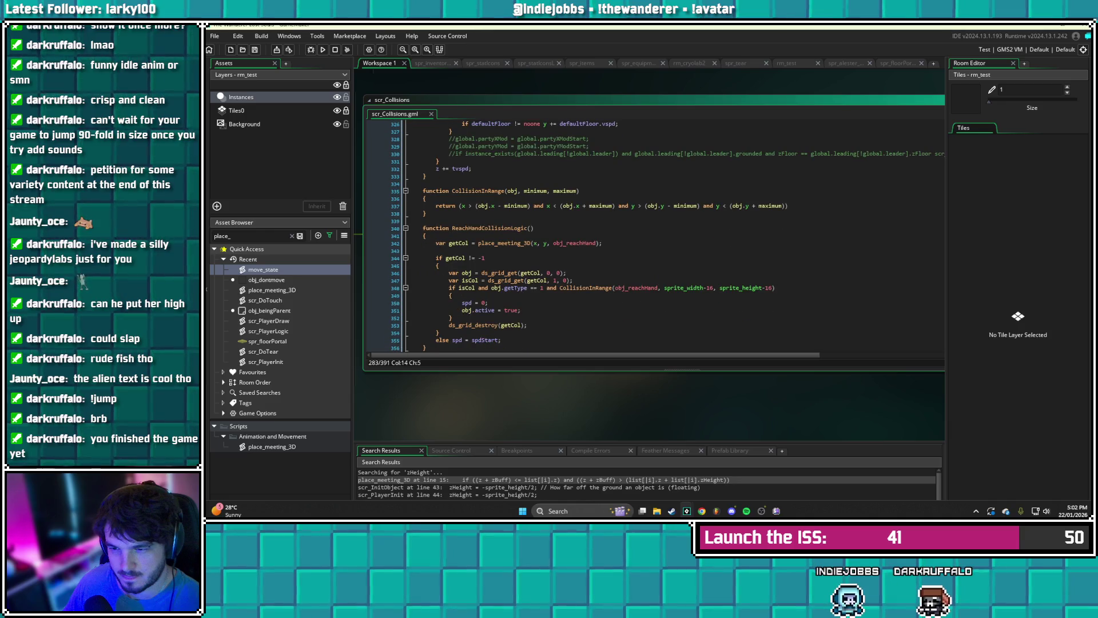
pyautogui.scroll(-7, 522, 260)
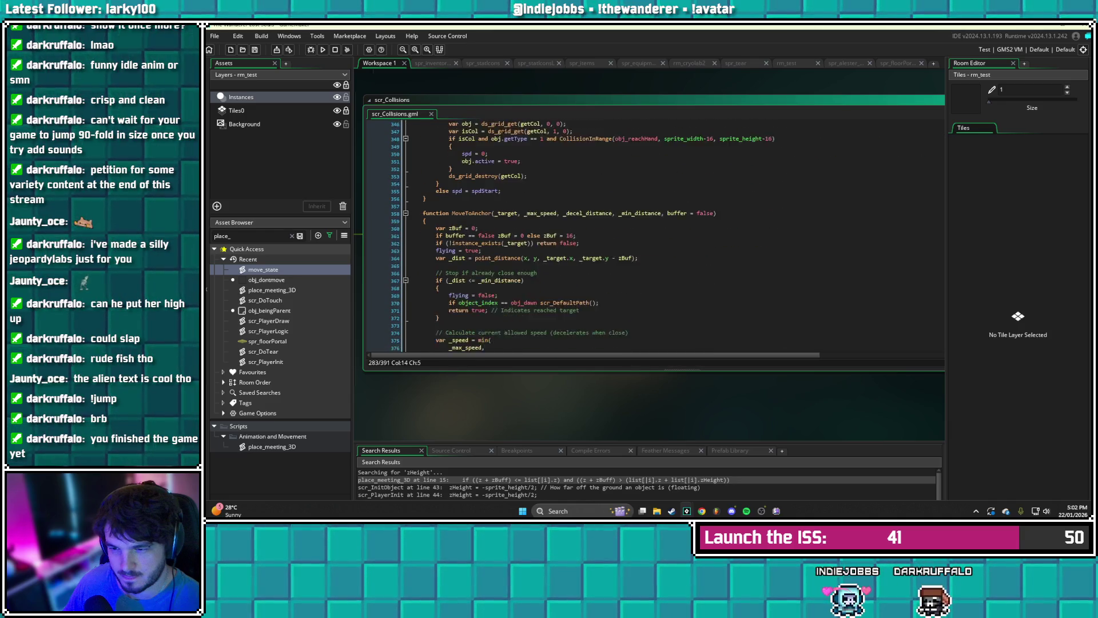
pyautogui.scroll(-3, 522, 261)
pyautogui.scroll(2, 560, 235)
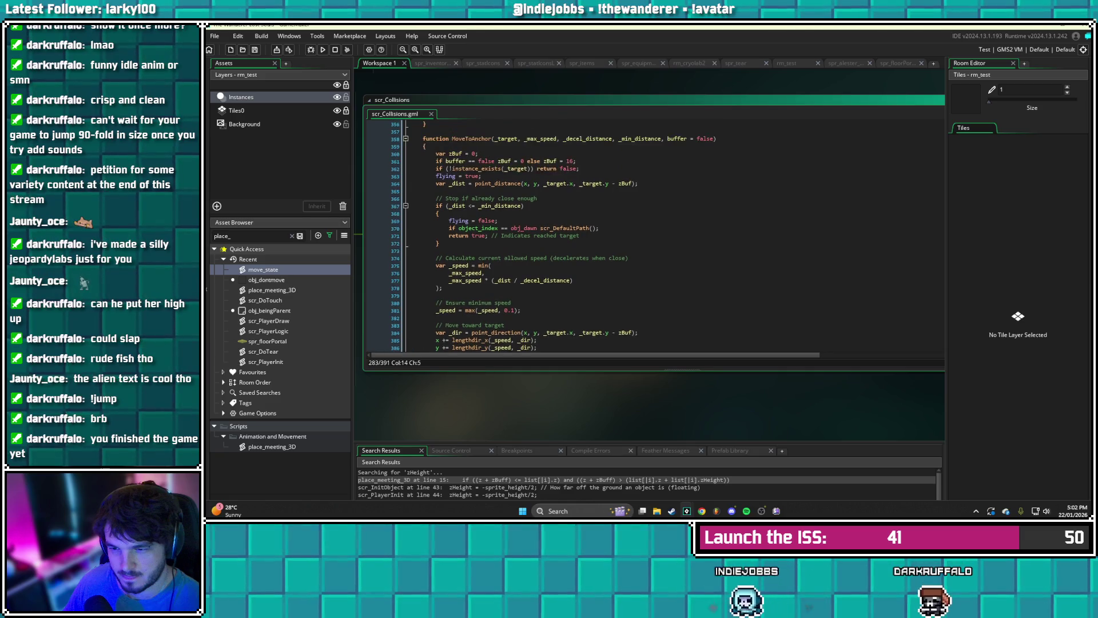
pyautogui.scroll(-3, 560, 236)
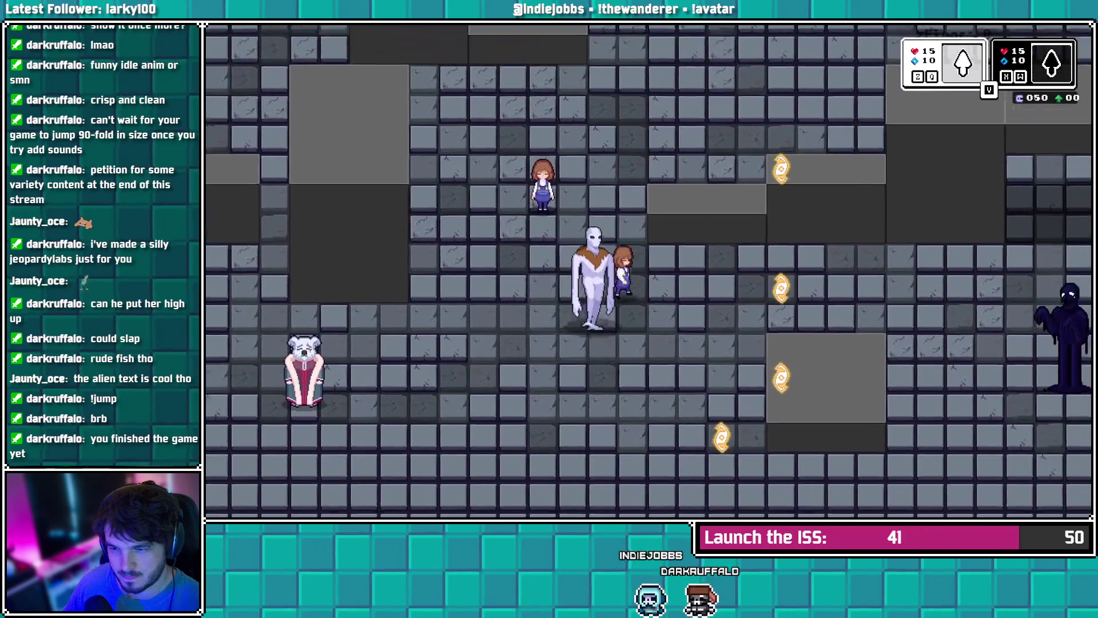
# - Run the game and walk the player right until a Code Error appears
pyautogui.press('Right')
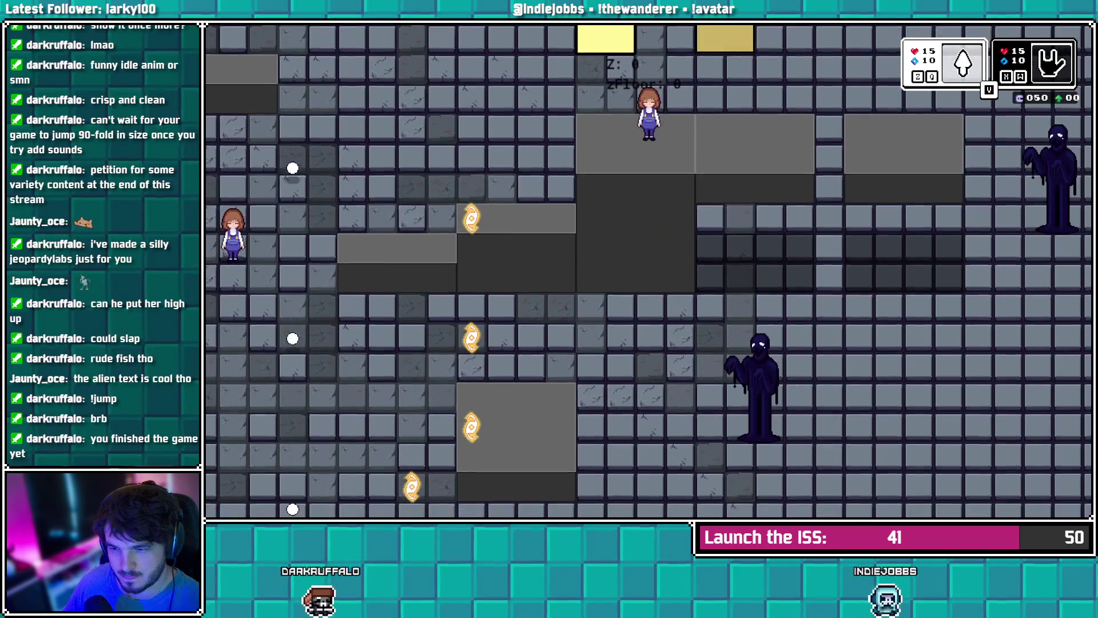
pyautogui.press('d')
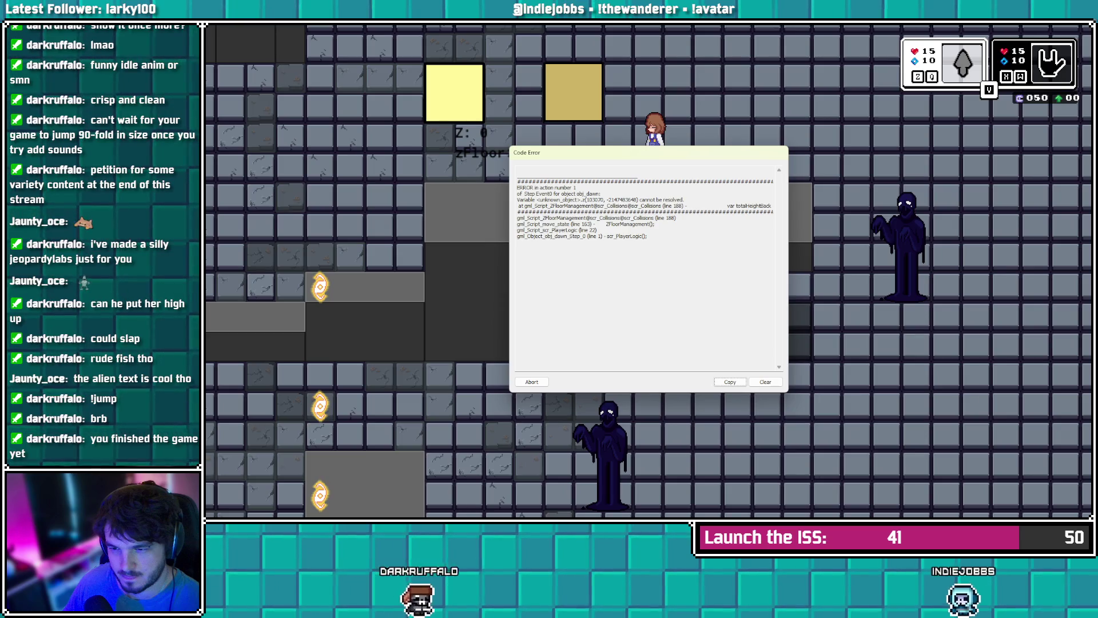
# - Abort the crashed game and return to scr_Collisions at the minimum-speed line 381
pyautogui.press('Escape')
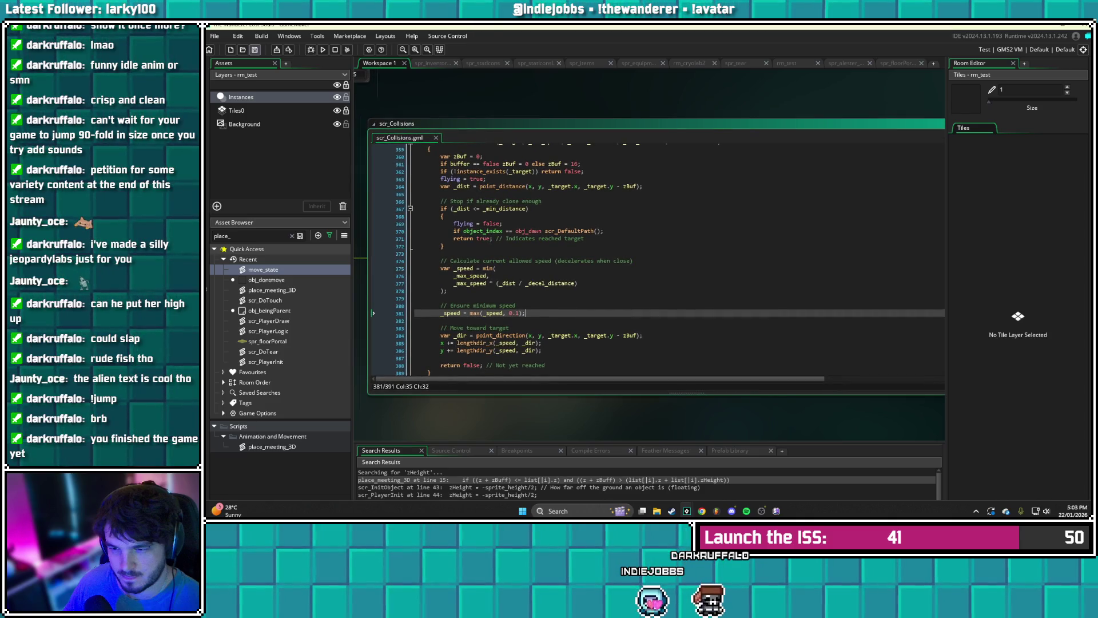
pyautogui.scroll(-2, 670, 260)
pyautogui.scroll(2, 669, 260)
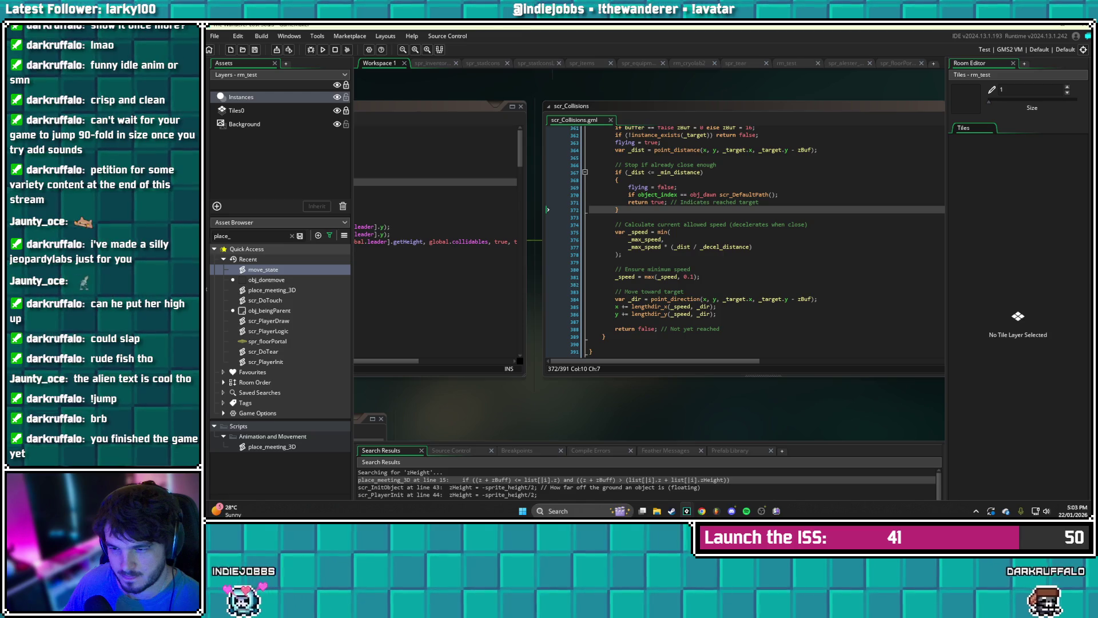
pyautogui.scroll(-2, 650, 229)
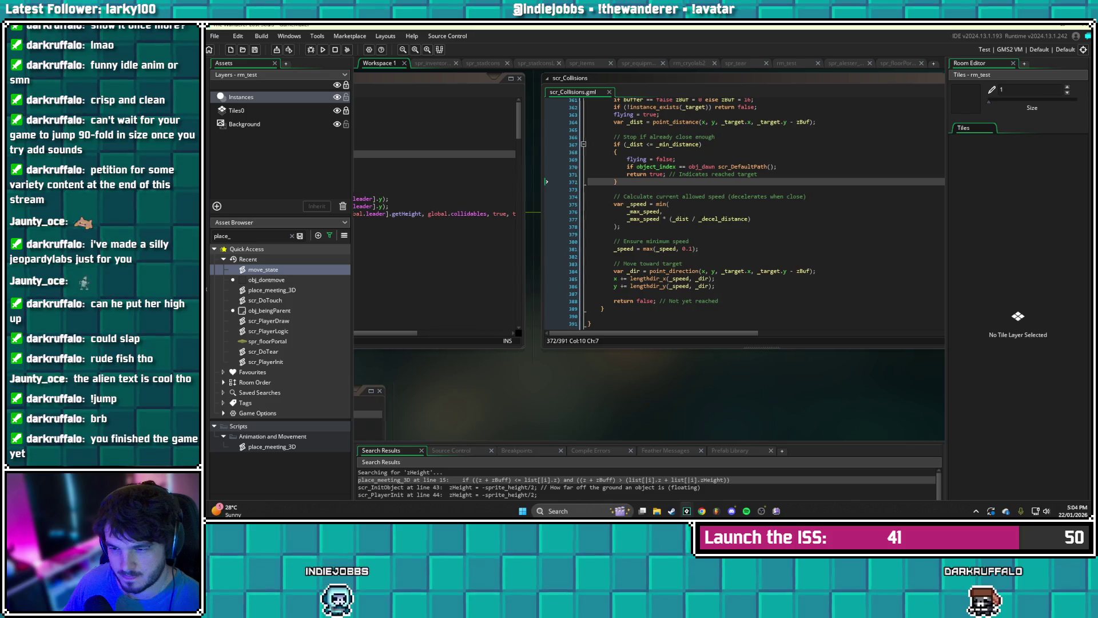
pyautogui.click(558, 286)
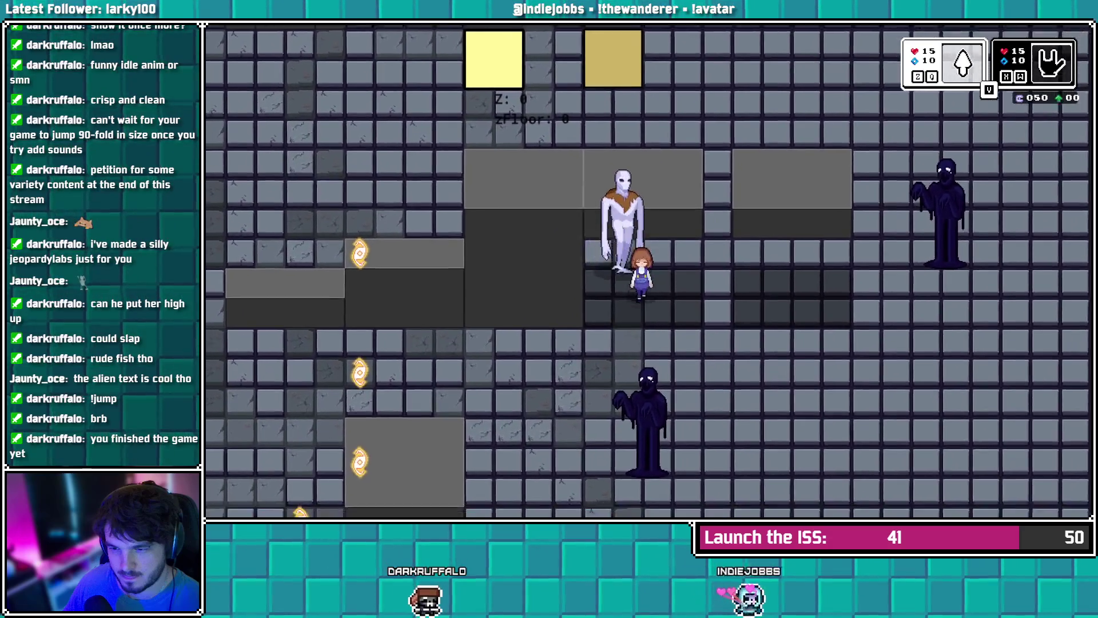
pyautogui.press('Left')
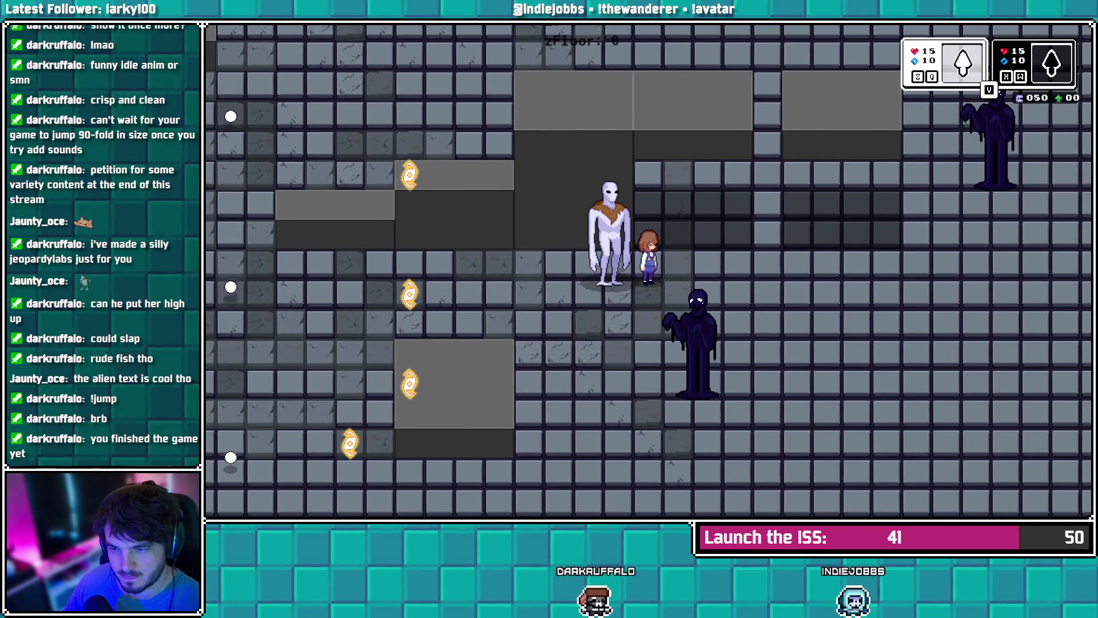
pyautogui.hotkey('alt', 'Tab')
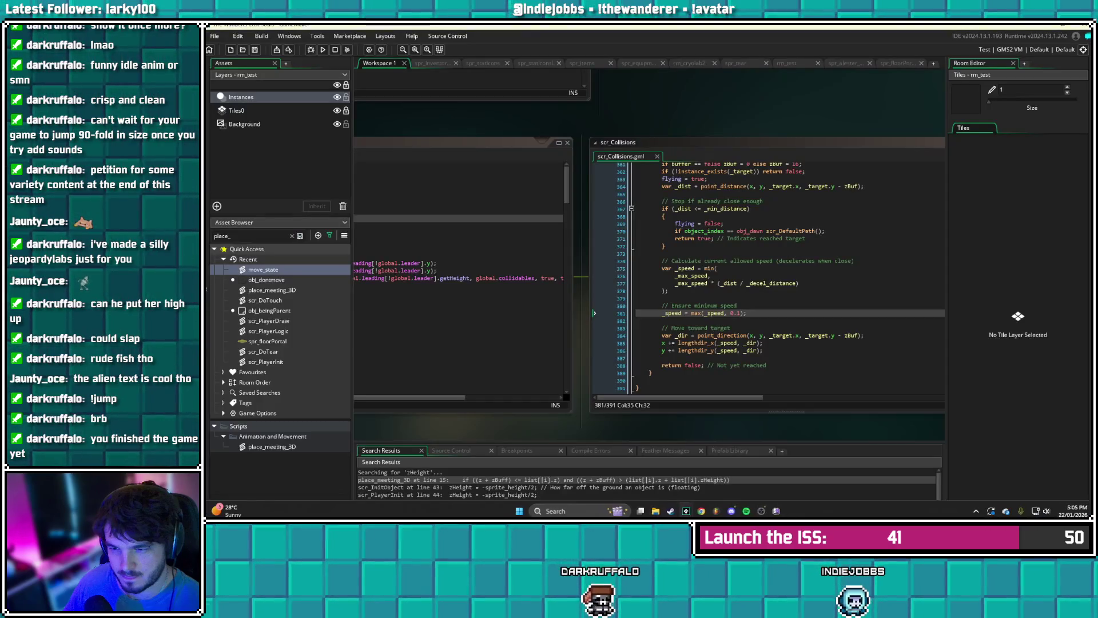